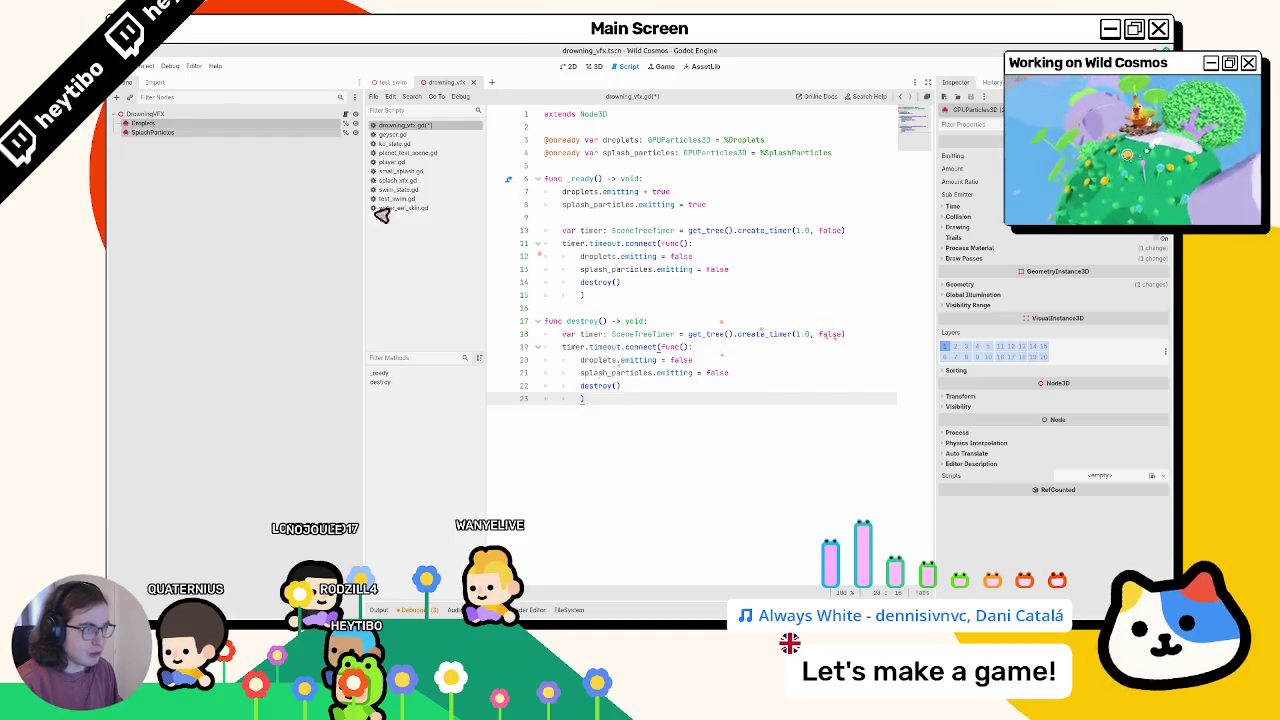
# Step: Inspect the Droplets and SplashParticles settings, then select the root DrowningVFX node
pyautogui.click(189, 127)
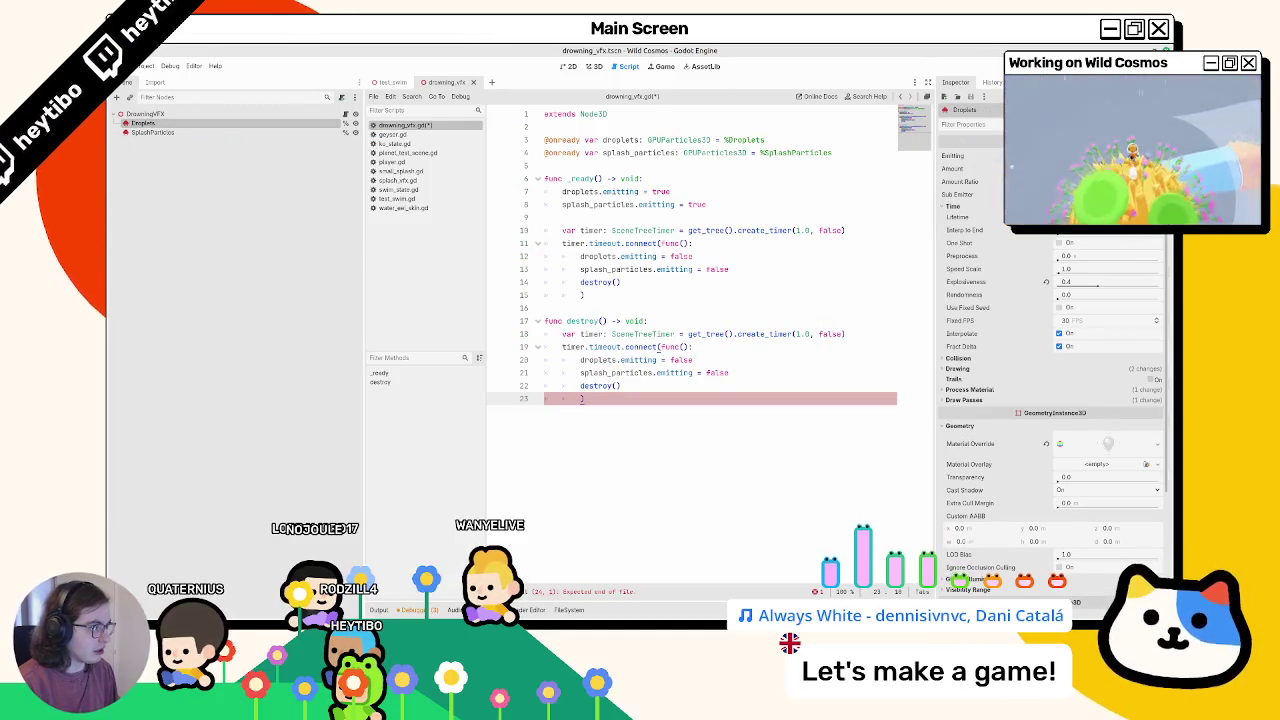
pyautogui.click(247, 132)
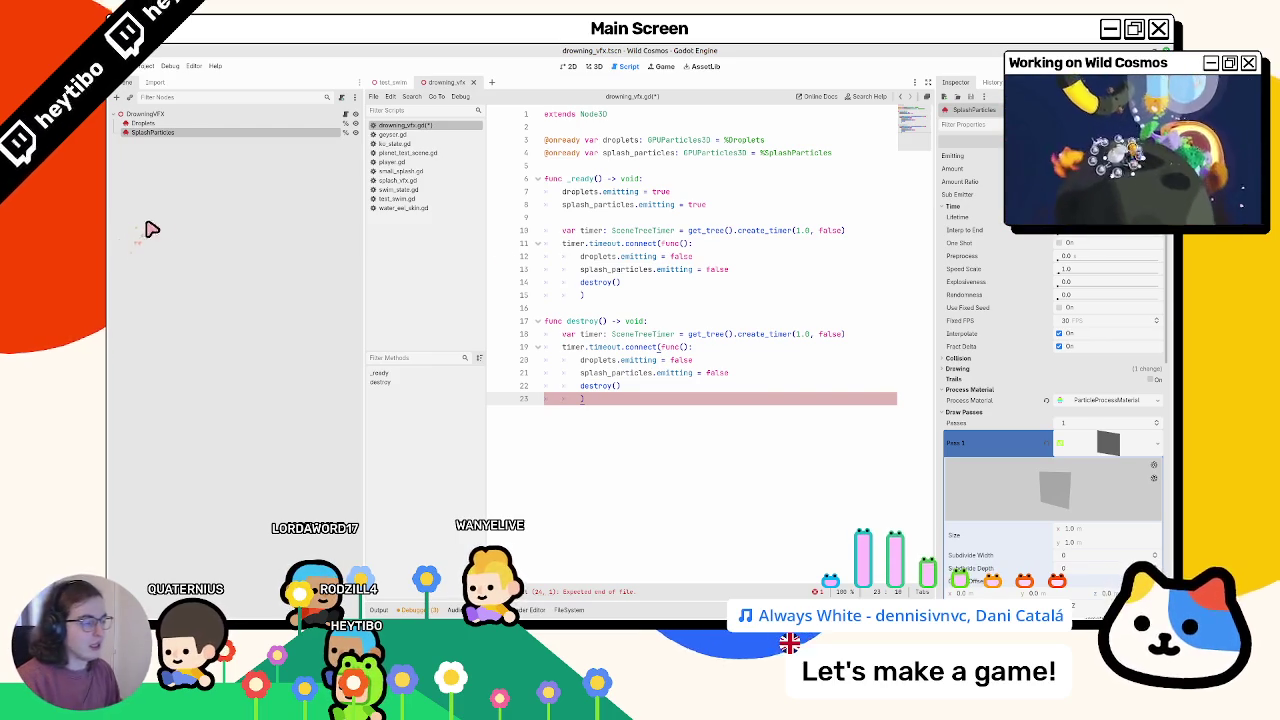
pyautogui.click(150, 114)
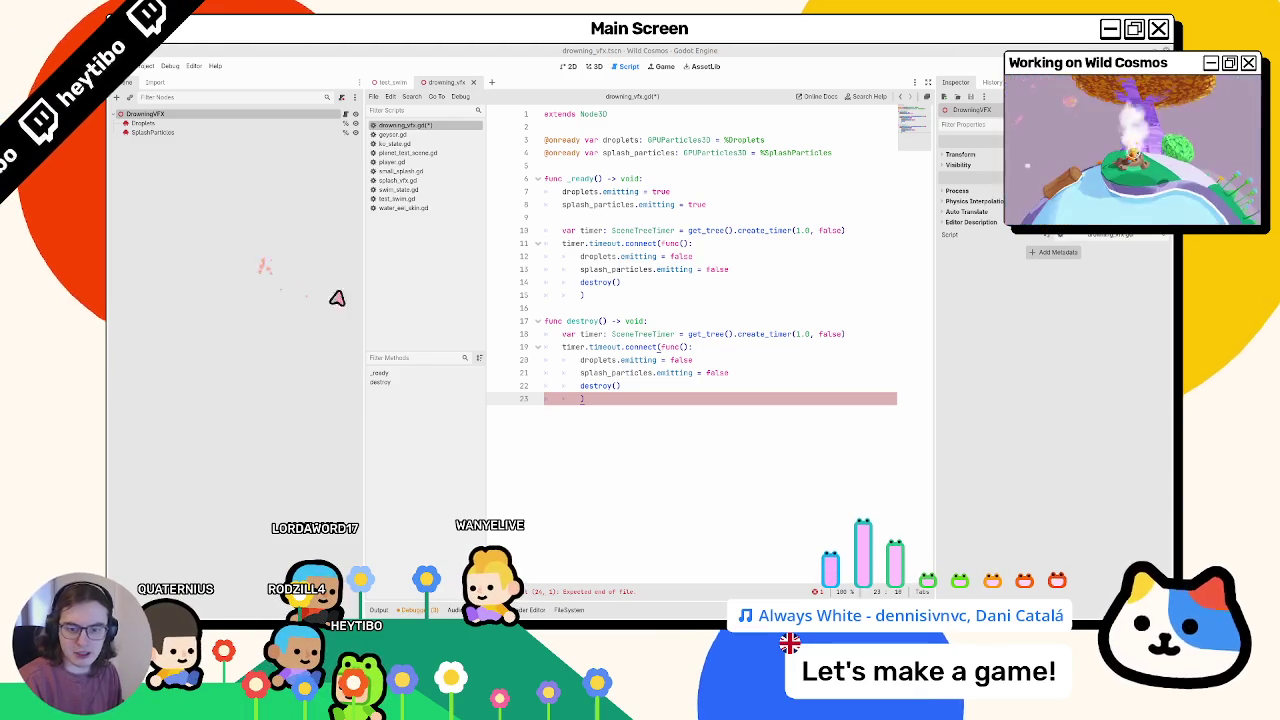
# Step: Add a blank line at the end of drowning_vfx.gd and save the script
pyautogui.doubleClick(596, 385)
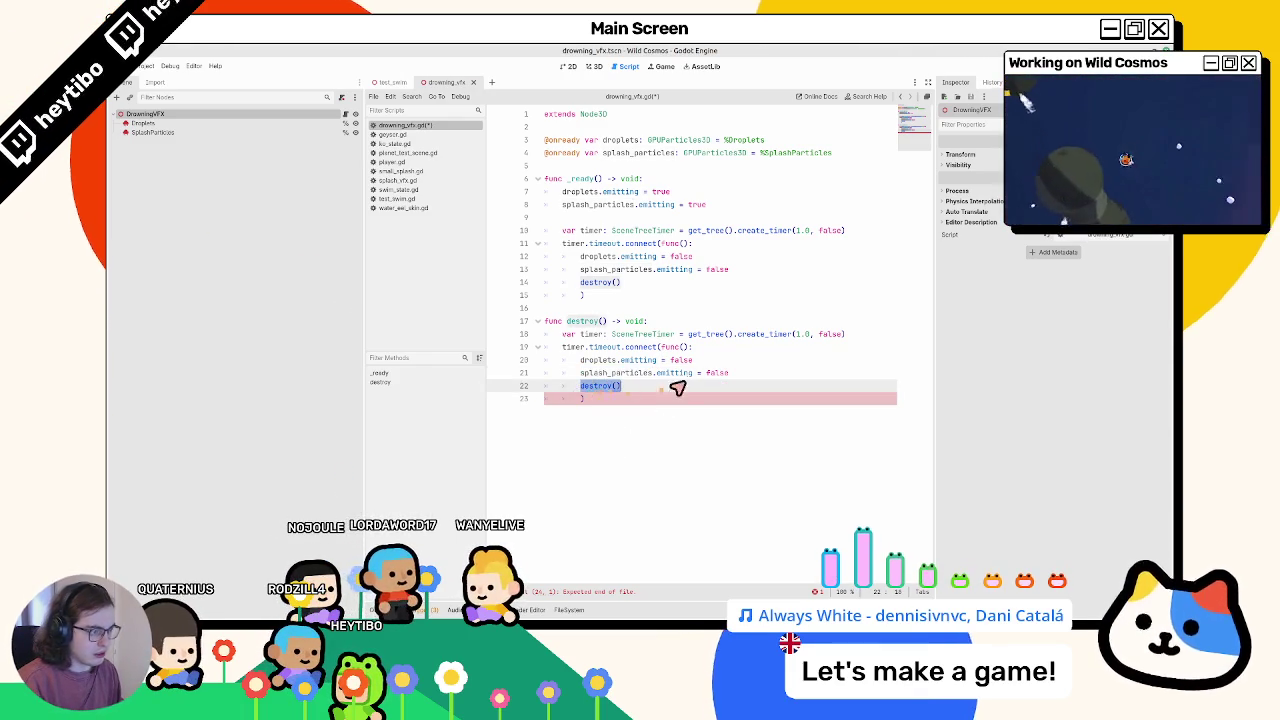
pyautogui.click(632, 400)
pyautogui.press('Return')
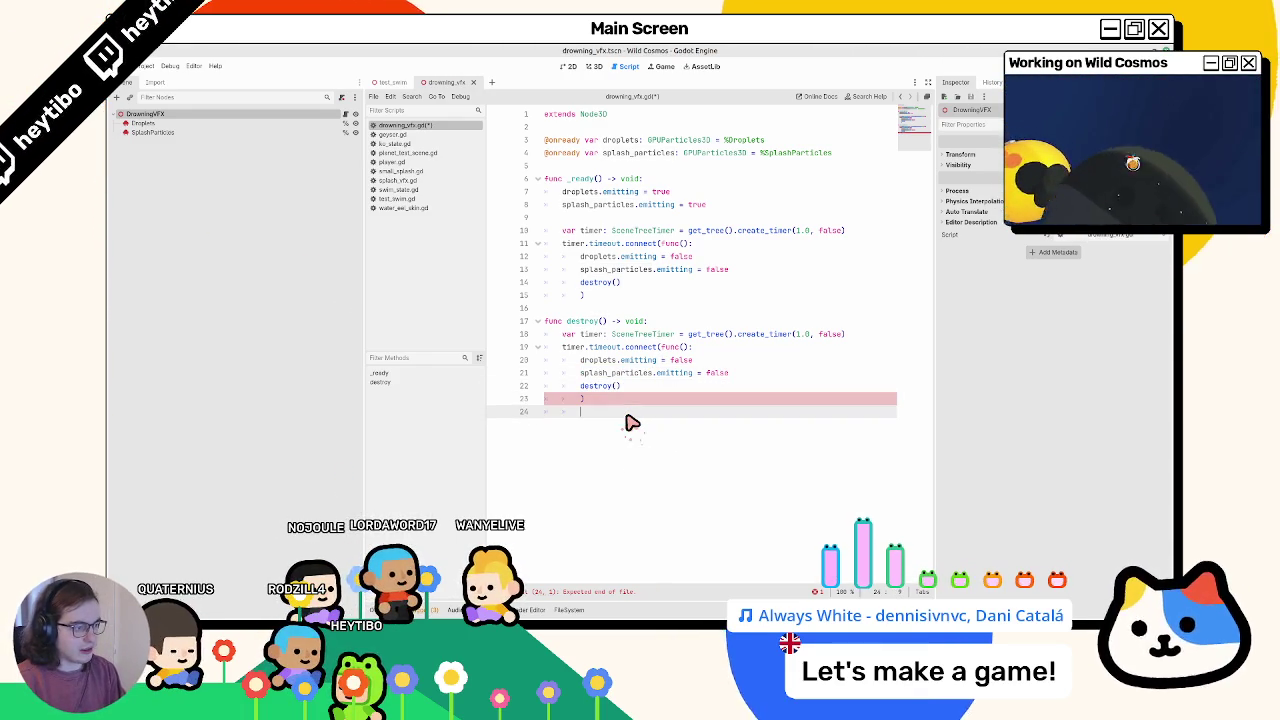
pyautogui.hotkey('ctrl', 's')
# Step: Replace the timer callback lambda in destroy() with queue_free and save drowning_vfx.gd
pyautogui.click(602, 390)
pyautogui.click(573, 400)
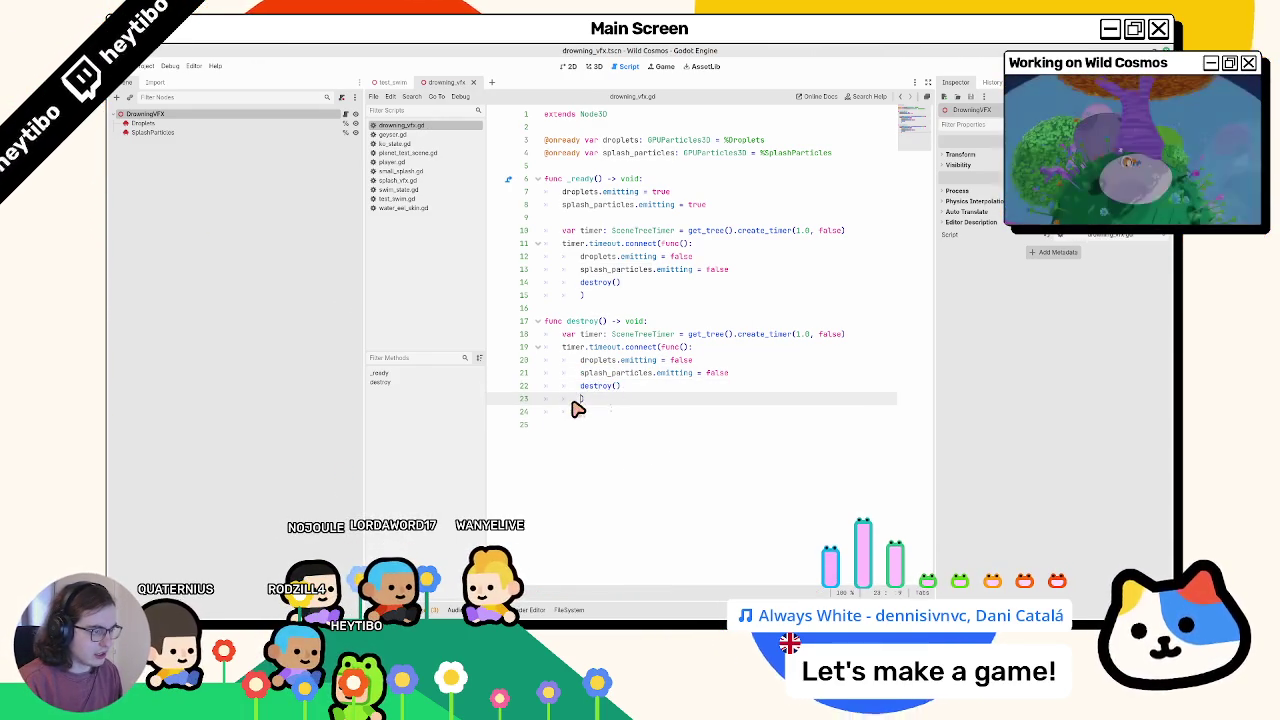
pyautogui.moveTo(578, 404)
pyautogui.mouseDown()
pyautogui.moveTo(663, 352)
pyautogui.moveTo(580, 403)
pyautogui.mouseUp()
pyautogui.click(667, 352)
pyautogui.press('BackSpace')
pyautogui.write('queue')
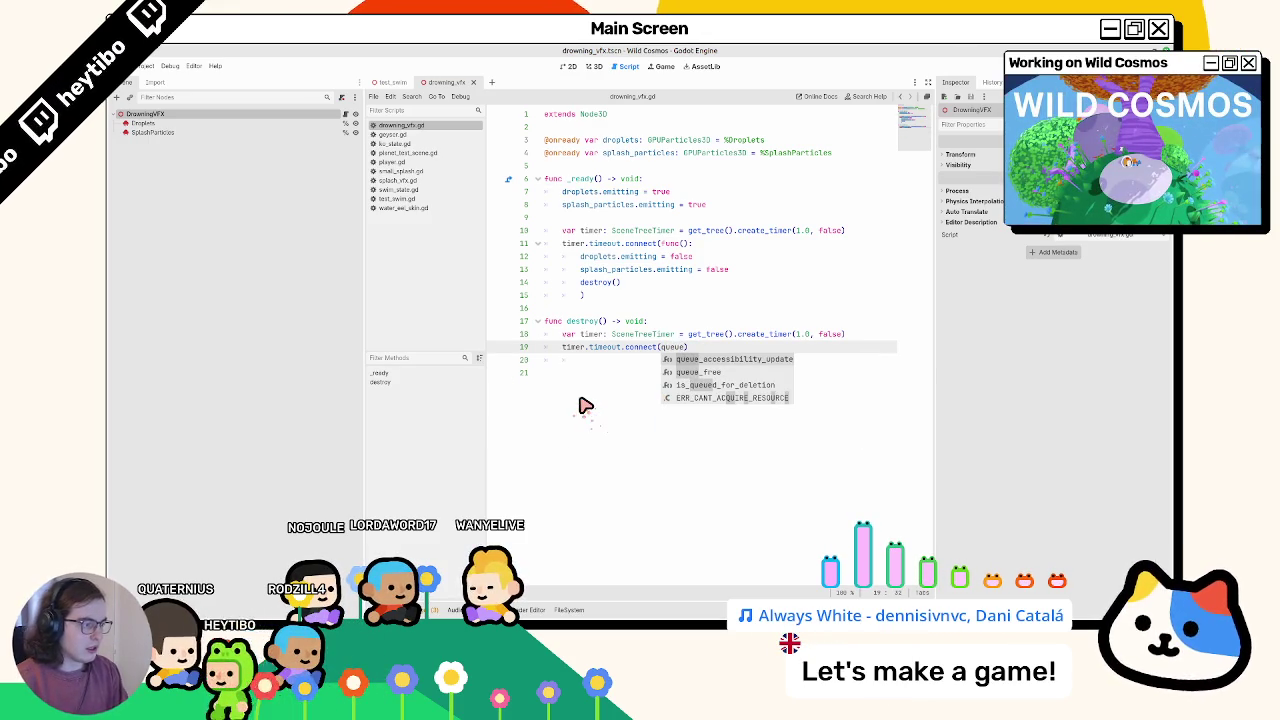
pyautogui.press('Down')
pyautogui.press('Return')
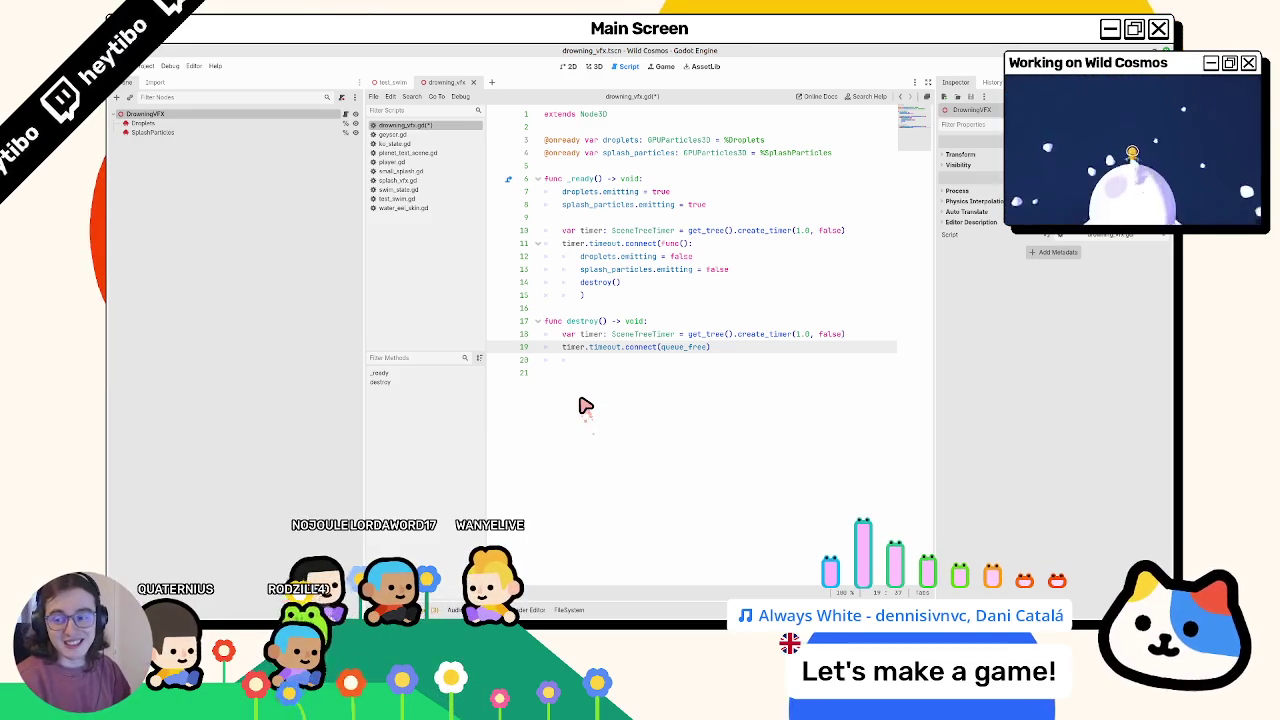
pyautogui.hotkey('ctrl', 's')
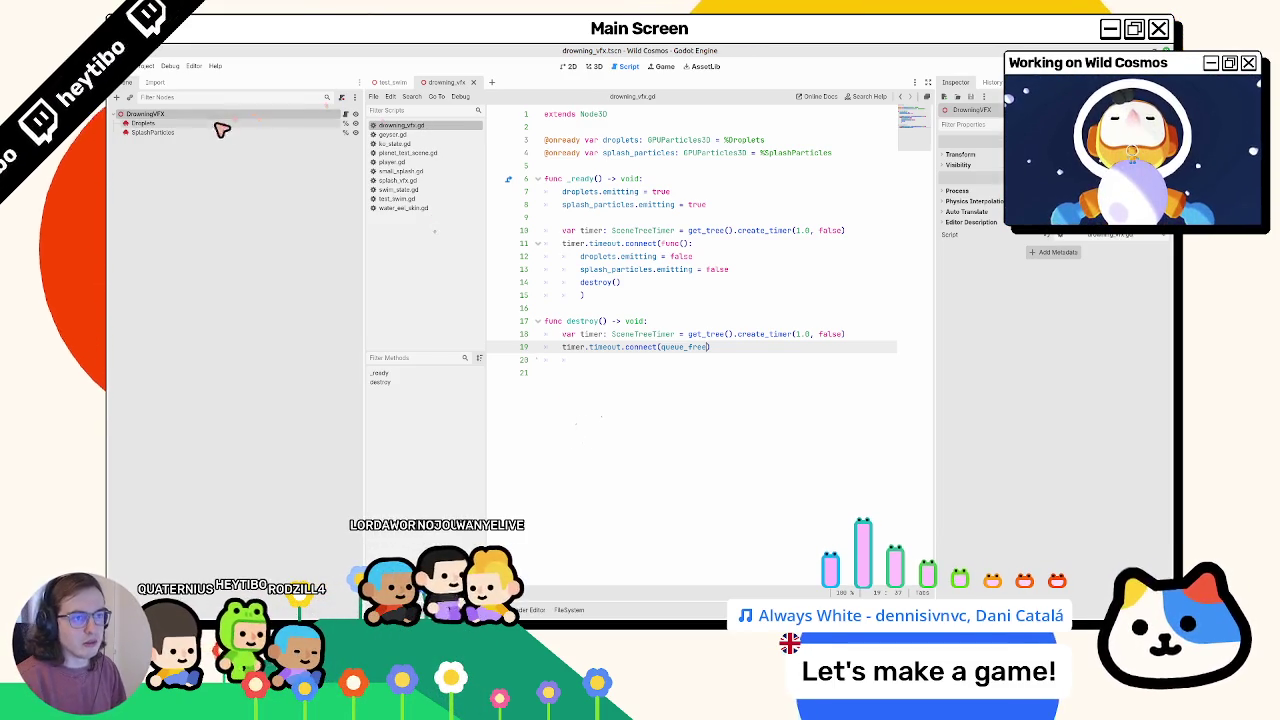
# Step: Preview the drowning splash in the 3D view and save the drowning_vfx scene
pyautogui.click(589, 67)
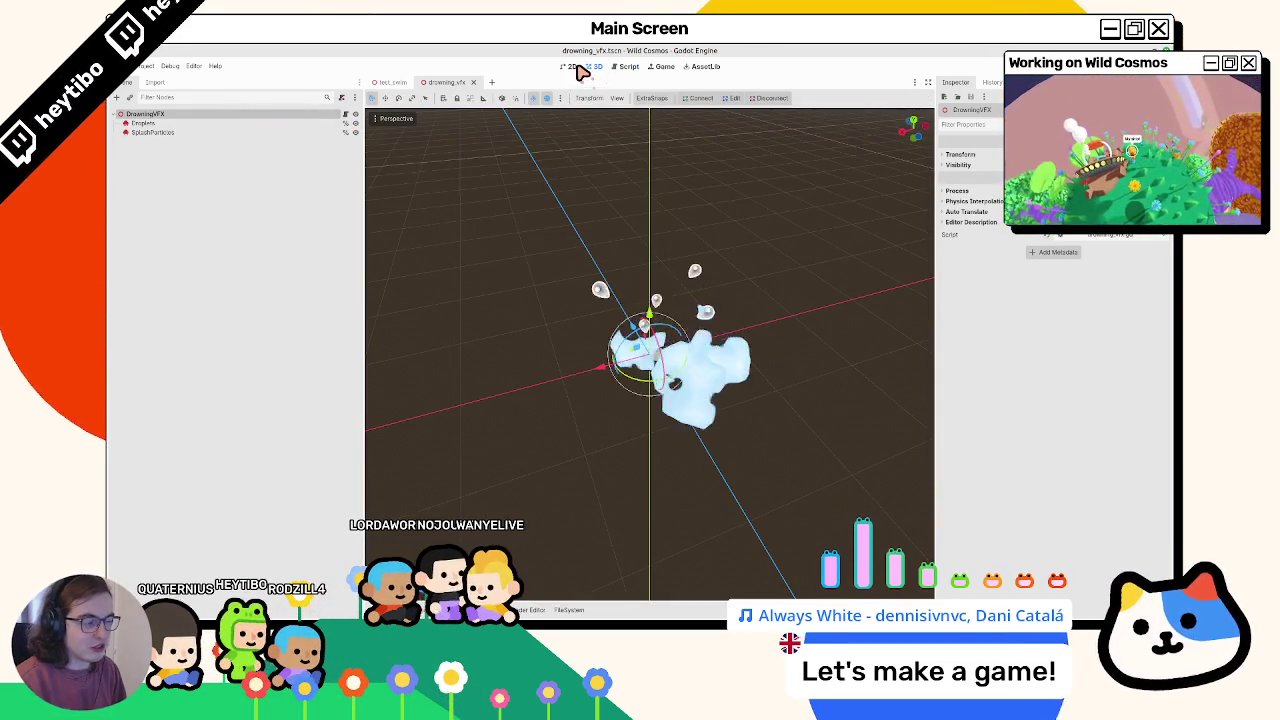
pyautogui.moveTo(636, 318)
pyautogui.mouseDown()
pyautogui.moveTo(603, 386)
pyautogui.moveTo(557, 391)
pyautogui.moveTo(517, 357)
pyautogui.moveTo(480, 289)
pyautogui.mouseUp()
pyautogui.click(516, 340)
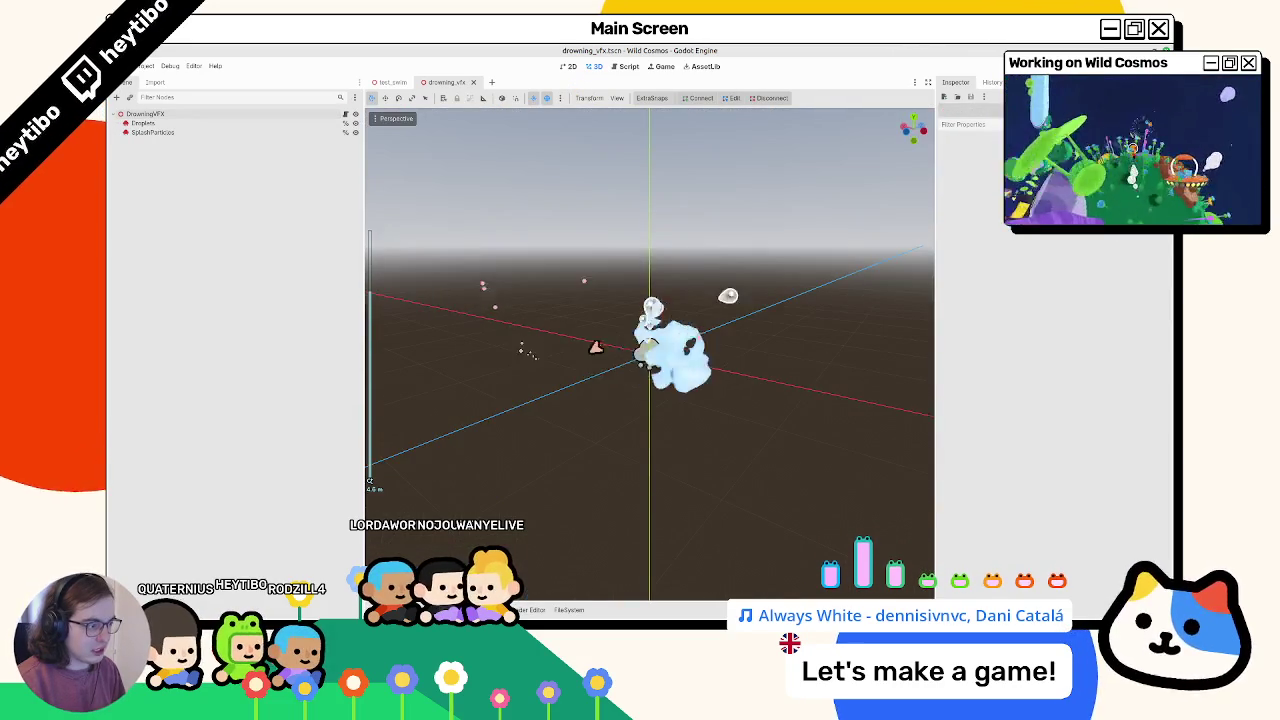
pyautogui.hotkey('ctrl', 's')
pyautogui.click(392, 82)
pyautogui.click(445, 82)
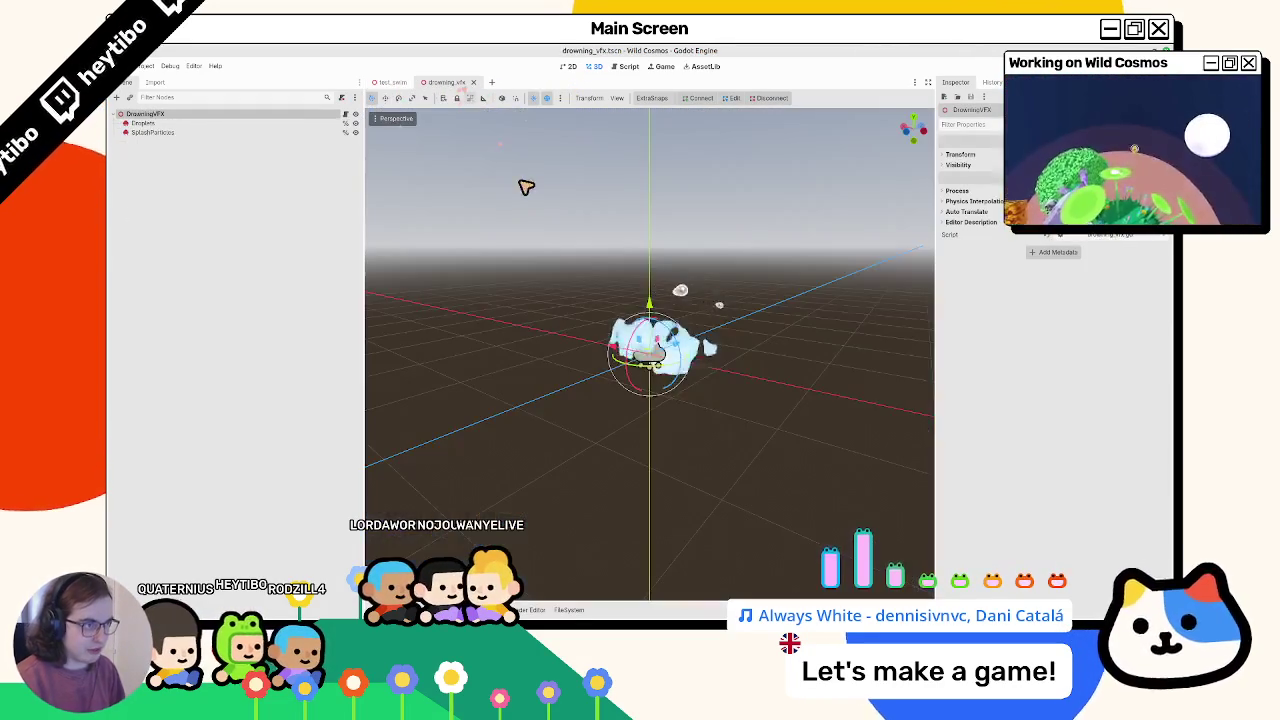
# Step: Open player.tscn from the quick scene picker by searching 'player'
pyautogui.hotkey('ctrl', 'shift', 'o')
pyautogui.write('player')
pyautogui.press('Down')
pyautogui.press('Down')
pyautogui.press('Return')
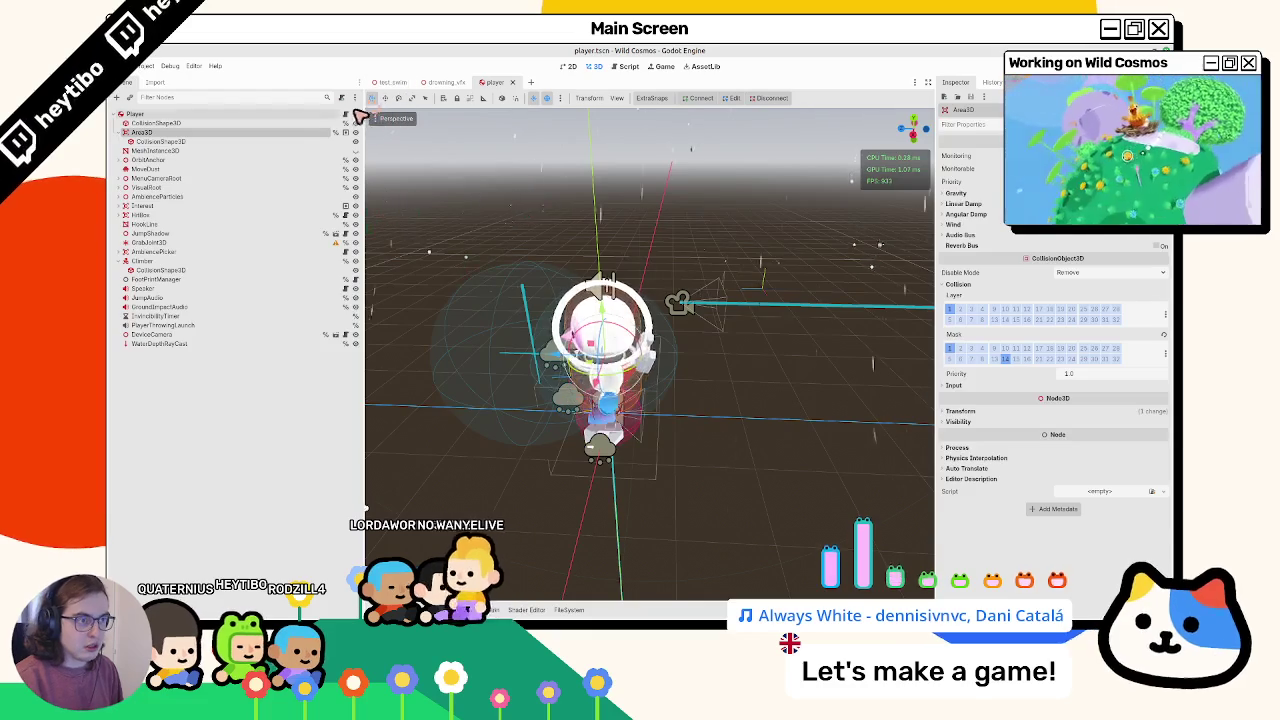
# Step: Open player.gd from the Player node and widen the script editor
pyautogui.click(346, 114)
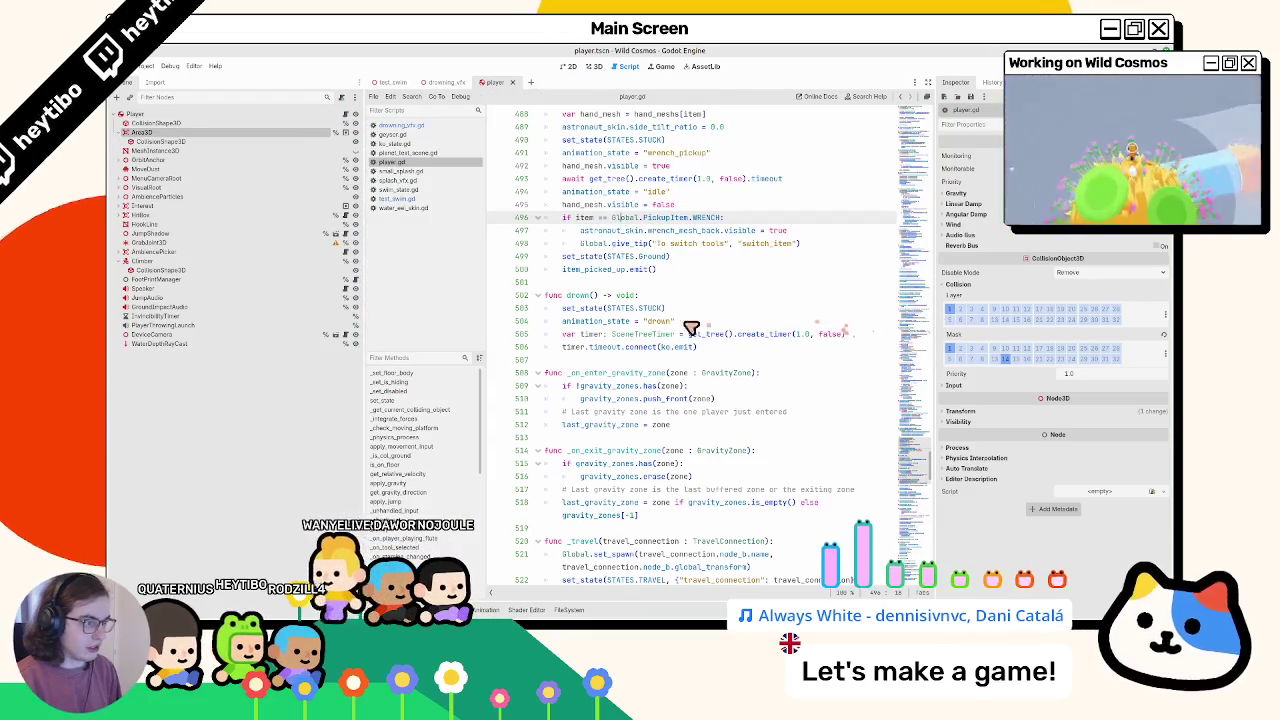
pyautogui.moveTo(938, 288); pyautogui.dragTo(1168, 283)
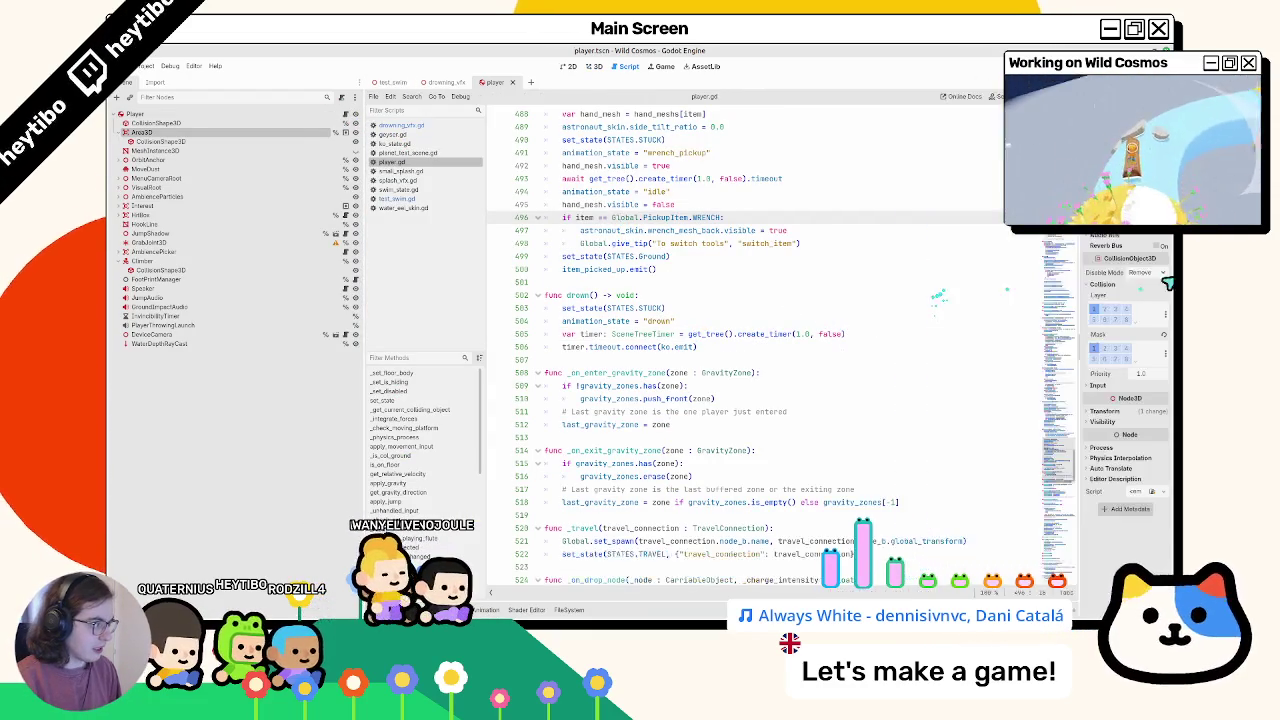
pyautogui.click(1050, 296)
# Step: Insert a blank line after the swim_particles declaration at line 54
pyautogui.scroll(-10, 695, 399)
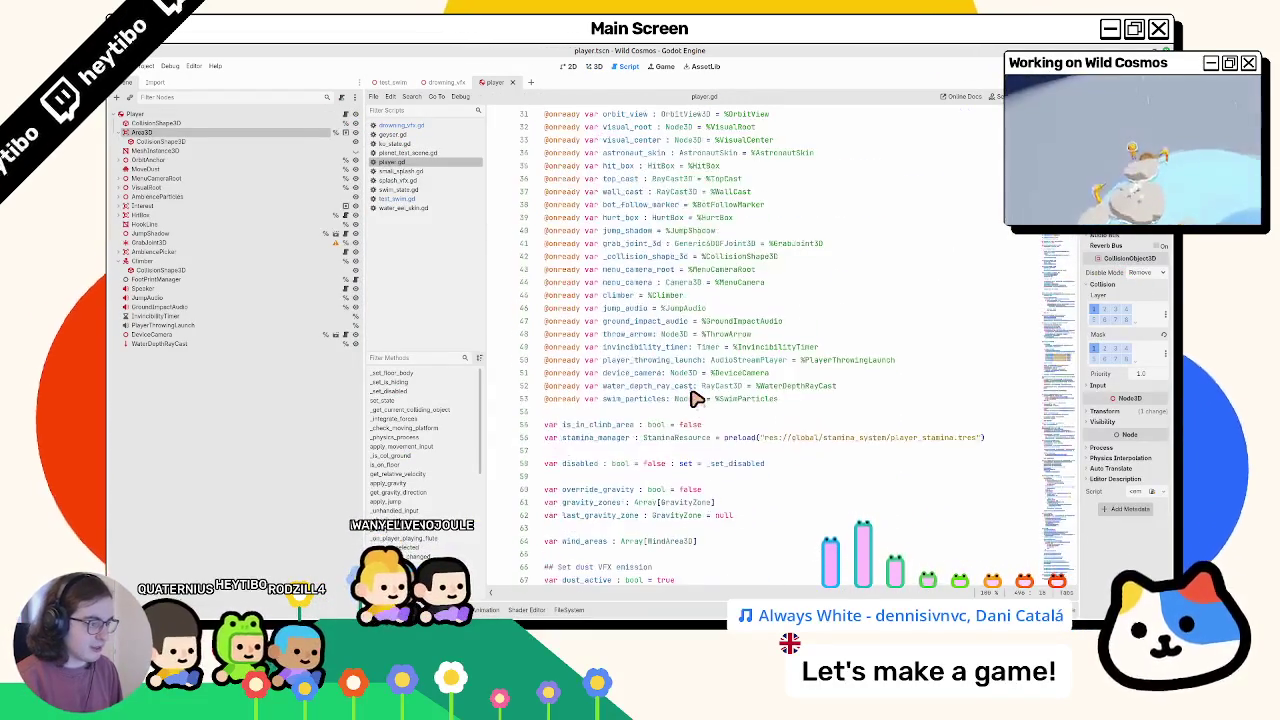
pyautogui.scroll(-8, 695, 399)
pyautogui.scroll(5, 720, 360)
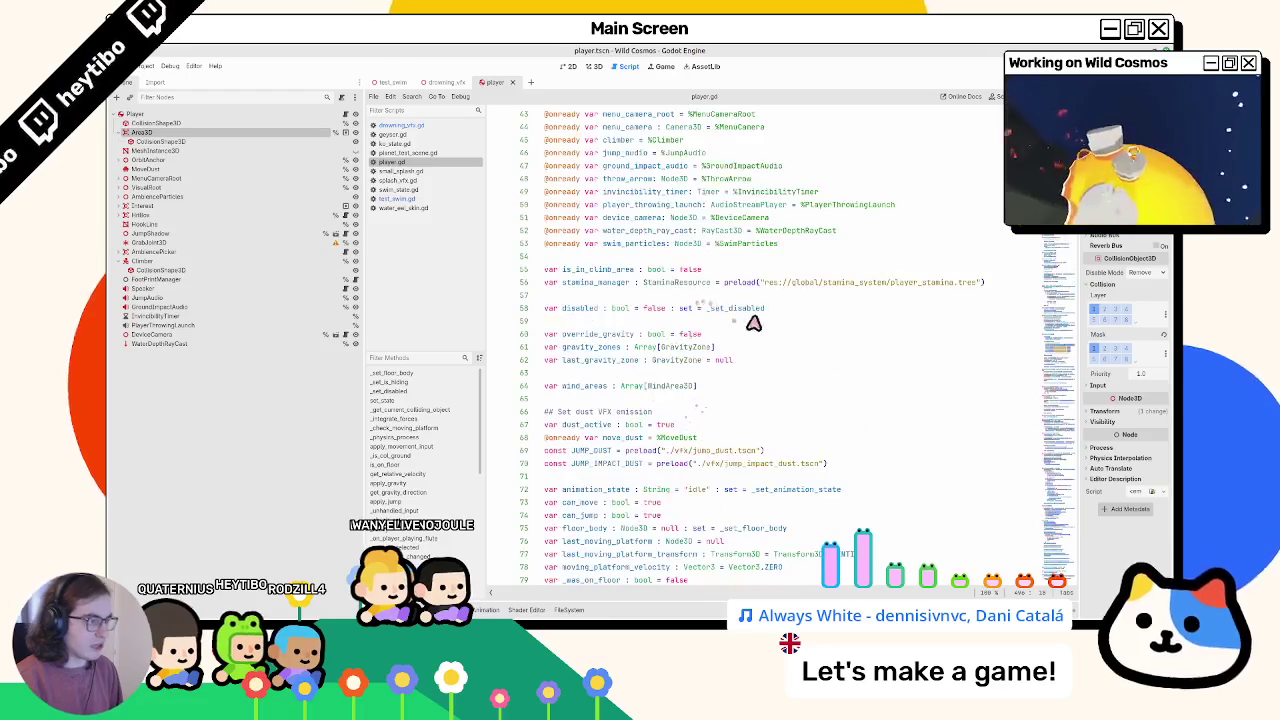
pyautogui.scroll(-10, 746, 323)
pyautogui.scroll(3, 722, 322)
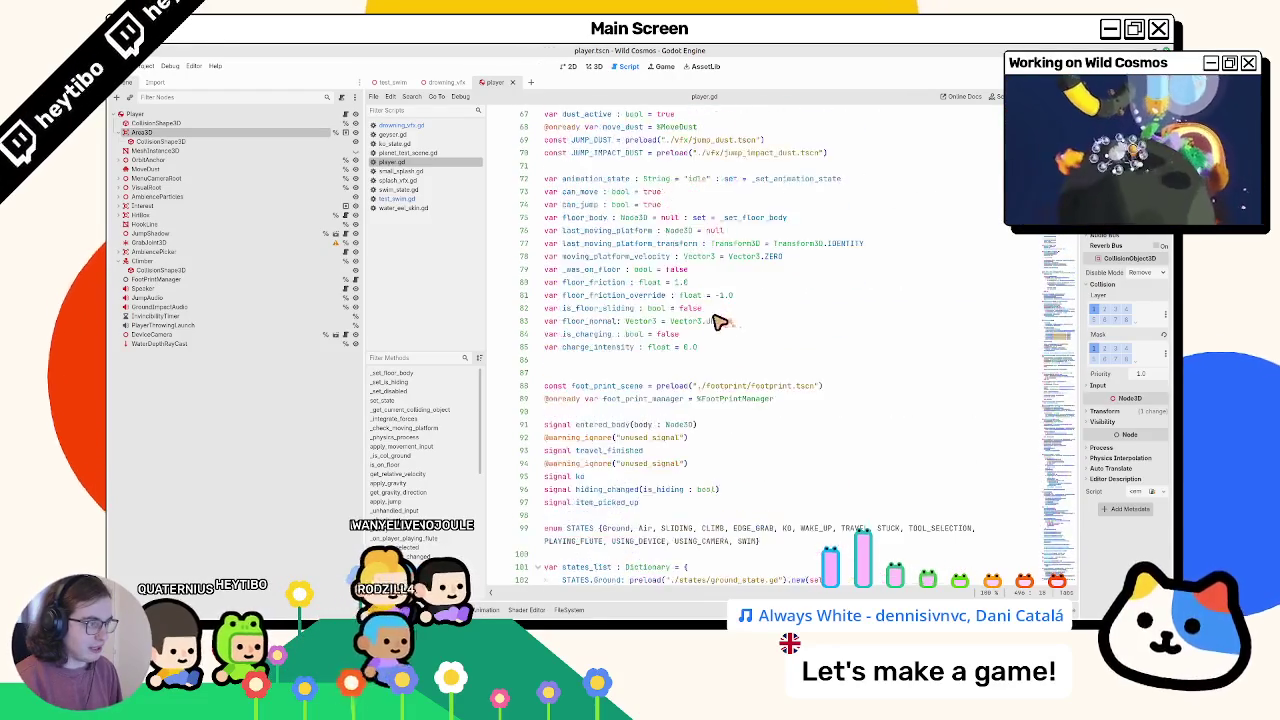
pyautogui.scroll(11, 722, 322)
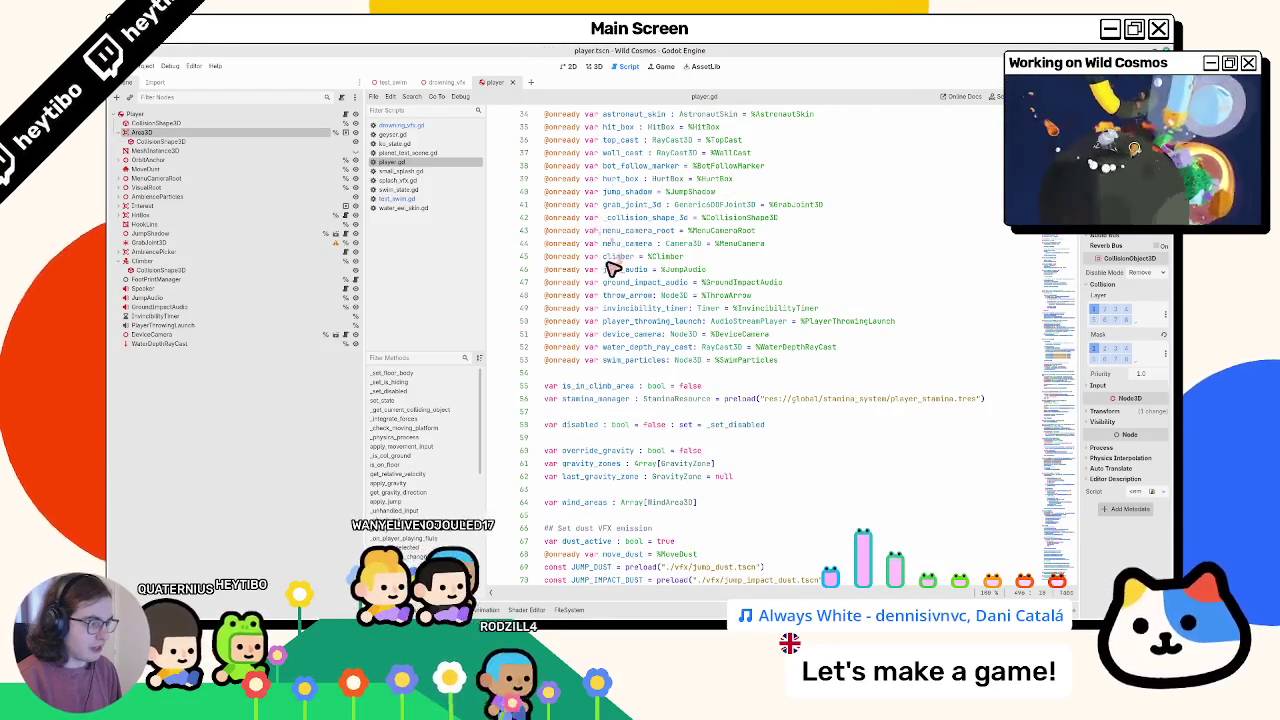
pyautogui.scroll(8, 586, 363)
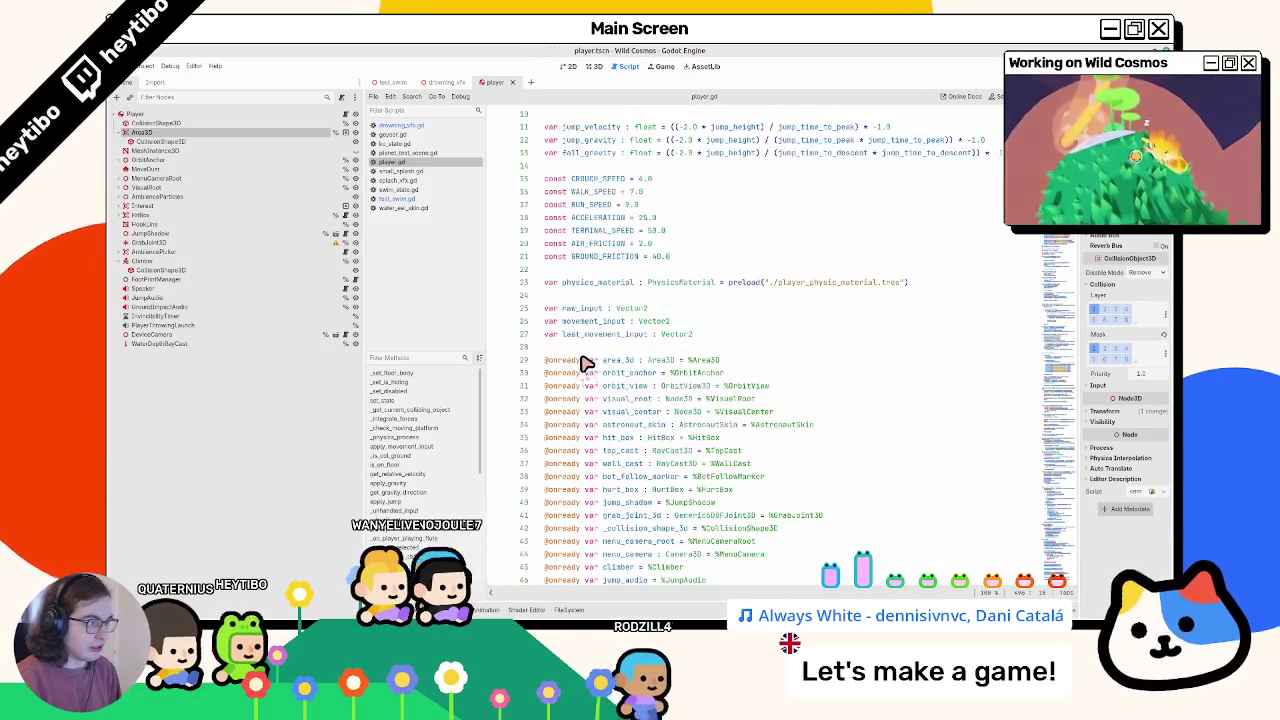
pyautogui.scroll(-6, 586, 363)
pyautogui.click(575, 449)
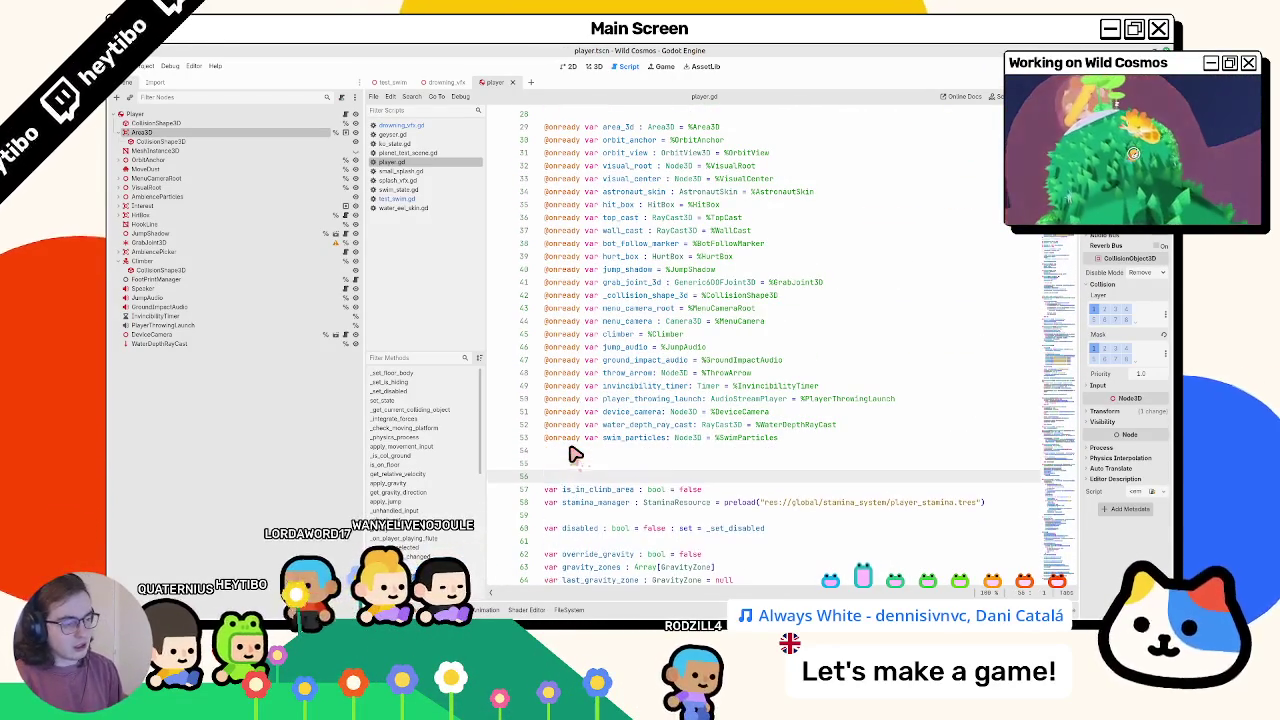
pyautogui.press('Return')
# Step: Filter the FileSystem for 'drown' and drop drowning_vfx.tscn into player.gd as a DROWNING_VFX preload
pyautogui.click(569, 610)
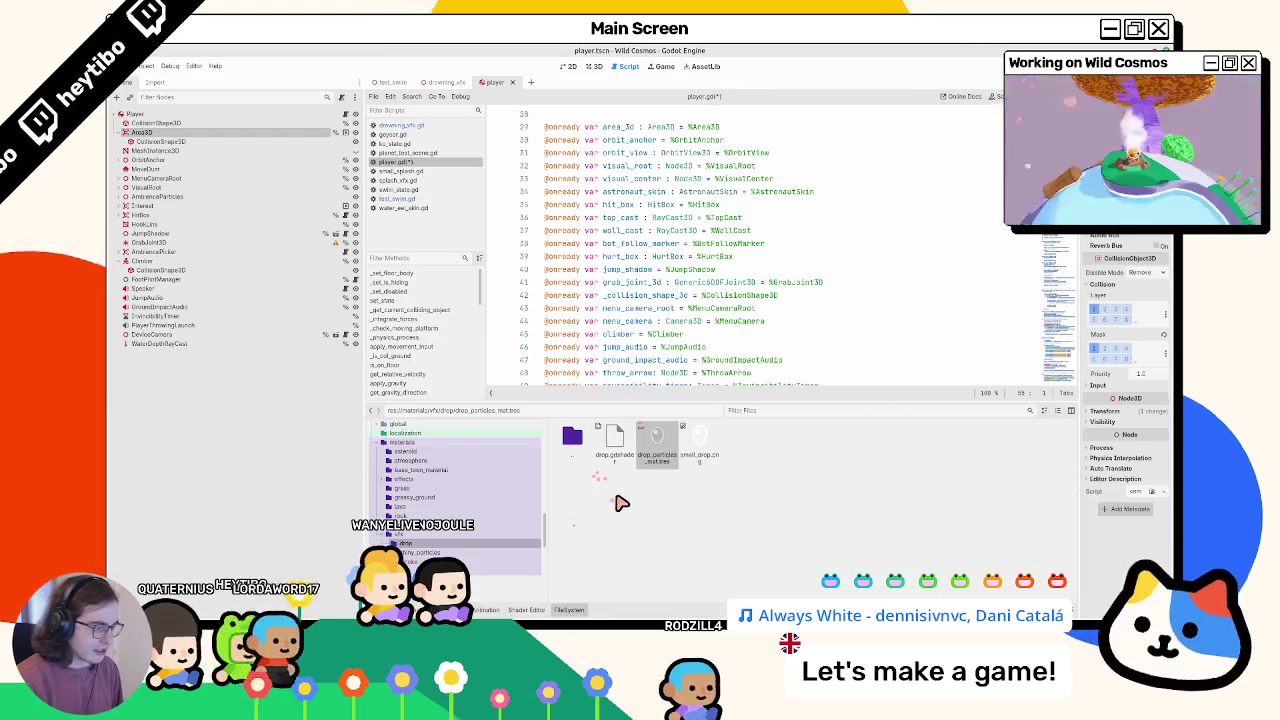
pyautogui.write('drown')
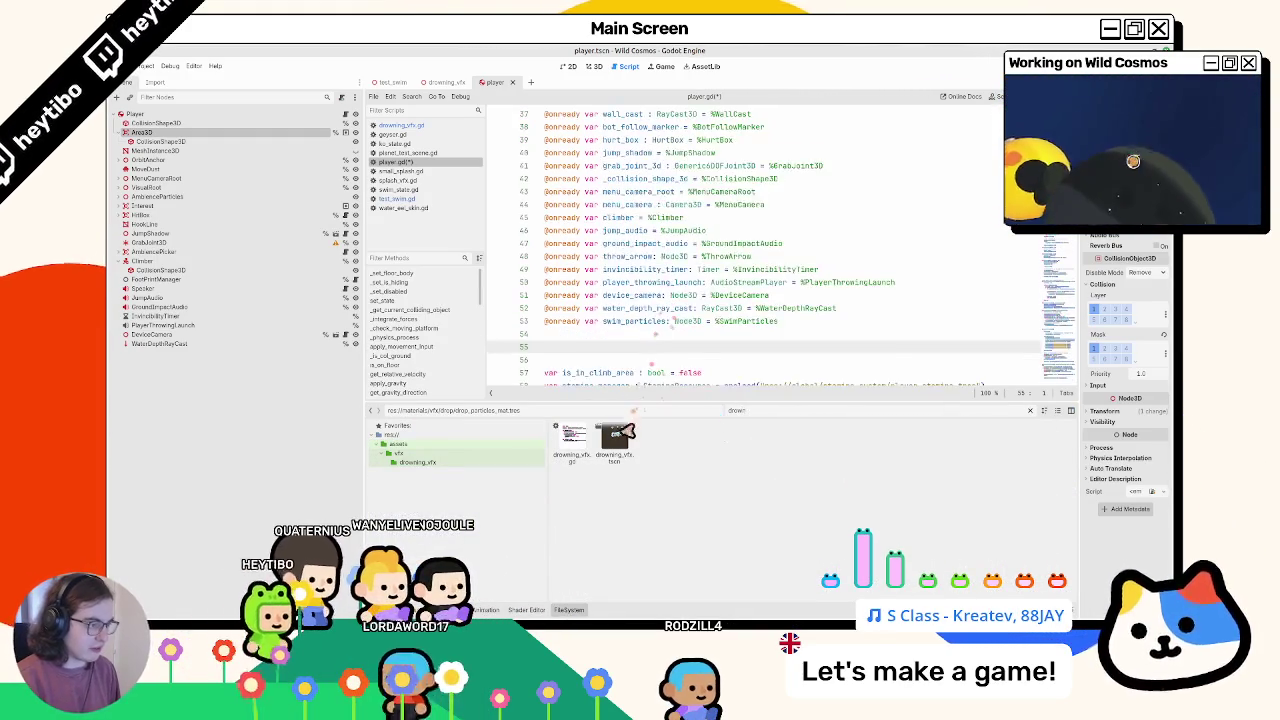
pyautogui.moveTo(614, 440); pyautogui.dragTo(628, 340)
pyautogui.doubleClick(624, 330)
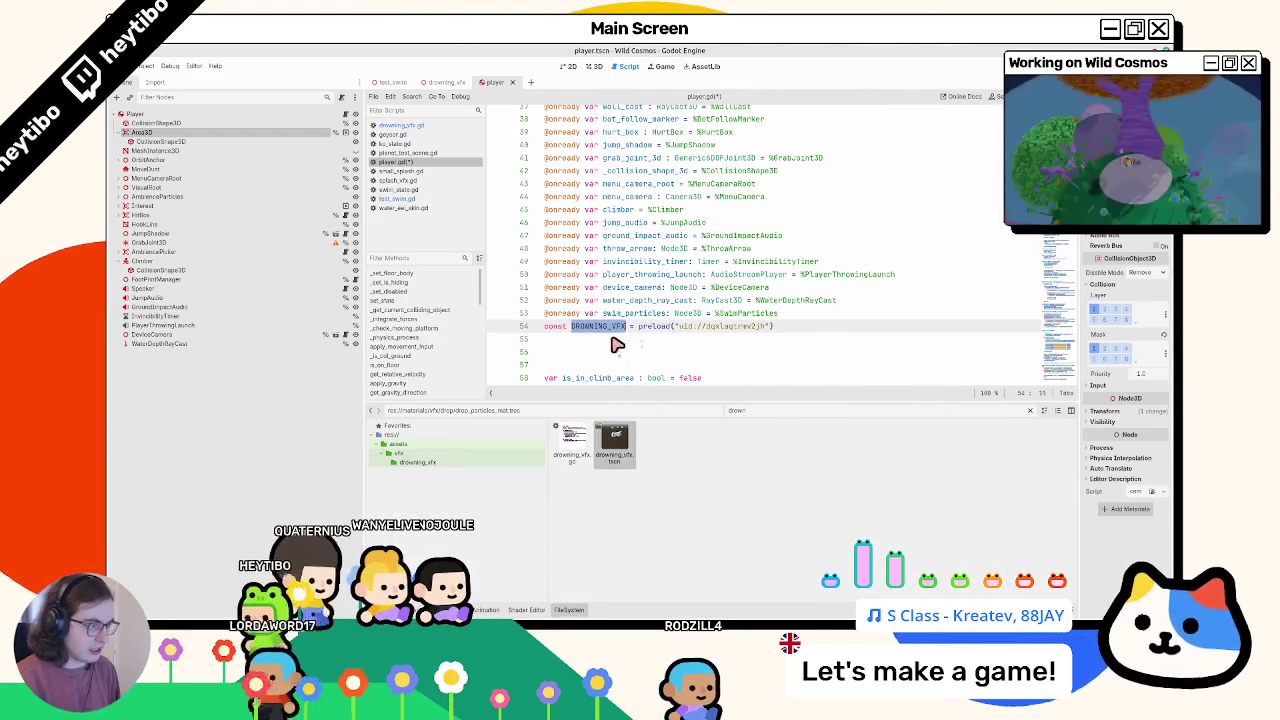
# Step: Remove the misplaced DROWNING_VFX preload line near line 54
pyautogui.scroll(10, 617, 345)
pyautogui.scroll(-20, 617, 357)
pyautogui.scroll(10, 595, 292)
pyautogui.tripleClick(580, 257)
pyautogui.hotkey('ctrl', 'x')
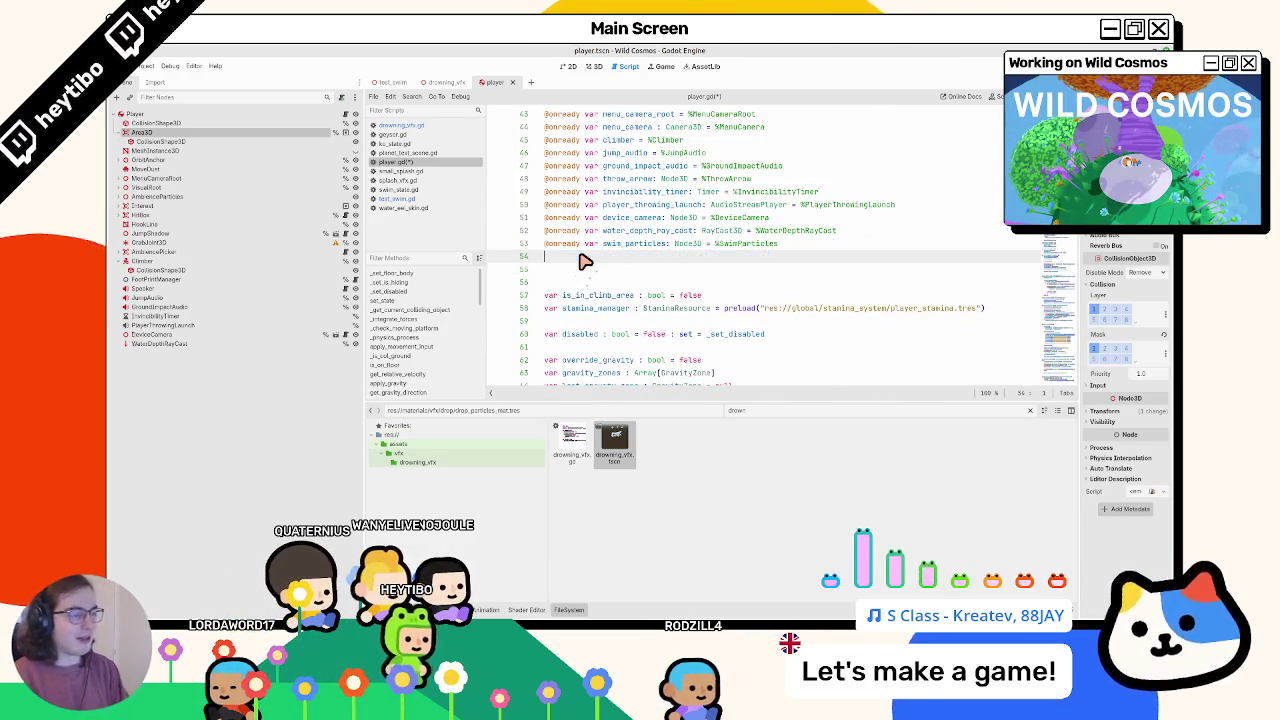
pyautogui.press('BackSpace')
pyautogui.press('BackSpace')
# Step: Drop the drowning_vfx.tscn preload after the JUMP_IMPACT_DUST constant
pyautogui.scroll(-5, 600, 262)
pyautogui.scroll(-9, 605, 262)
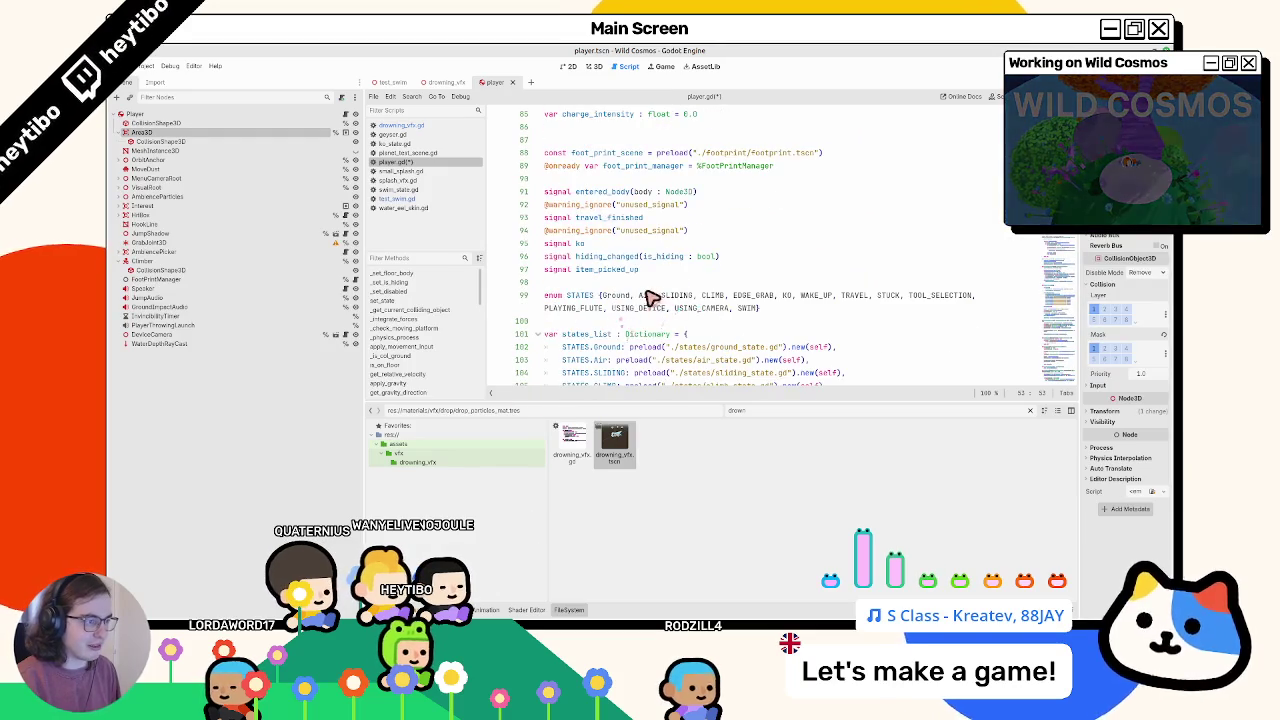
pyautogui.scroll(2, 640, 297)
pyautogui.scroll(2, 578, 289)
pyautogui.scroll(4, 610, 258)
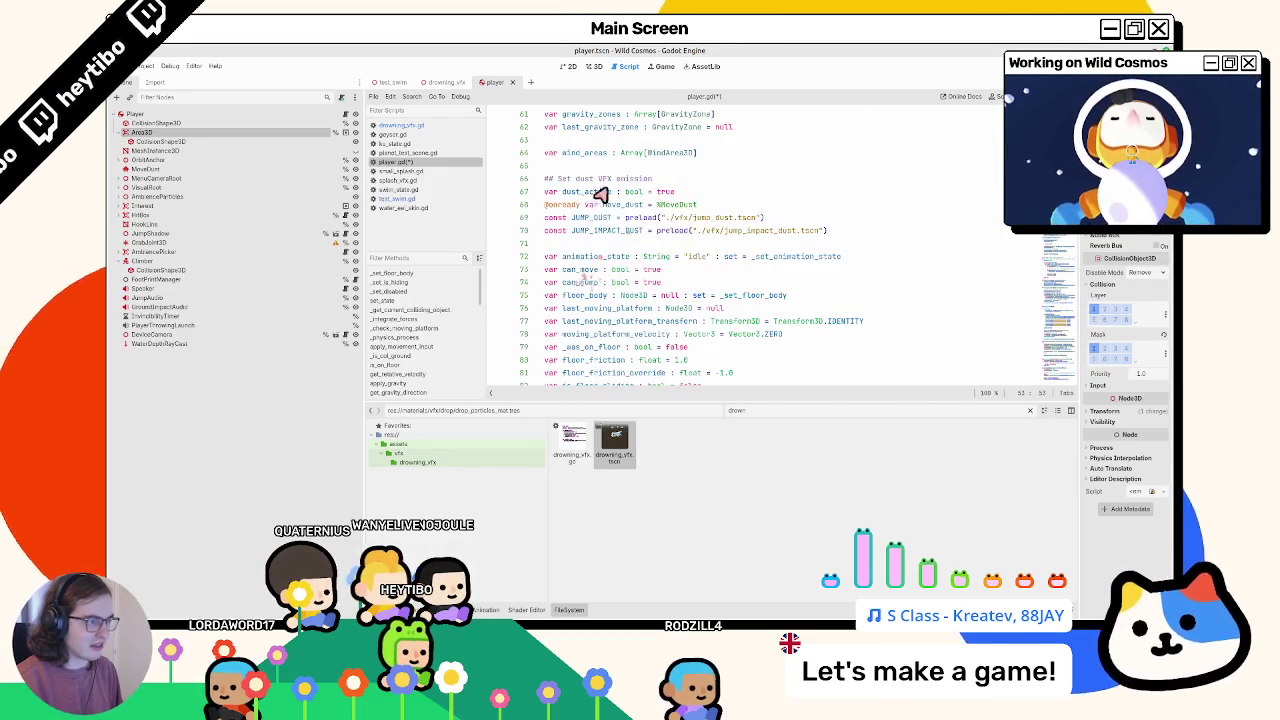
pyautogui.moveTo(597, 245); pyautogui.dragTo(598, 246)
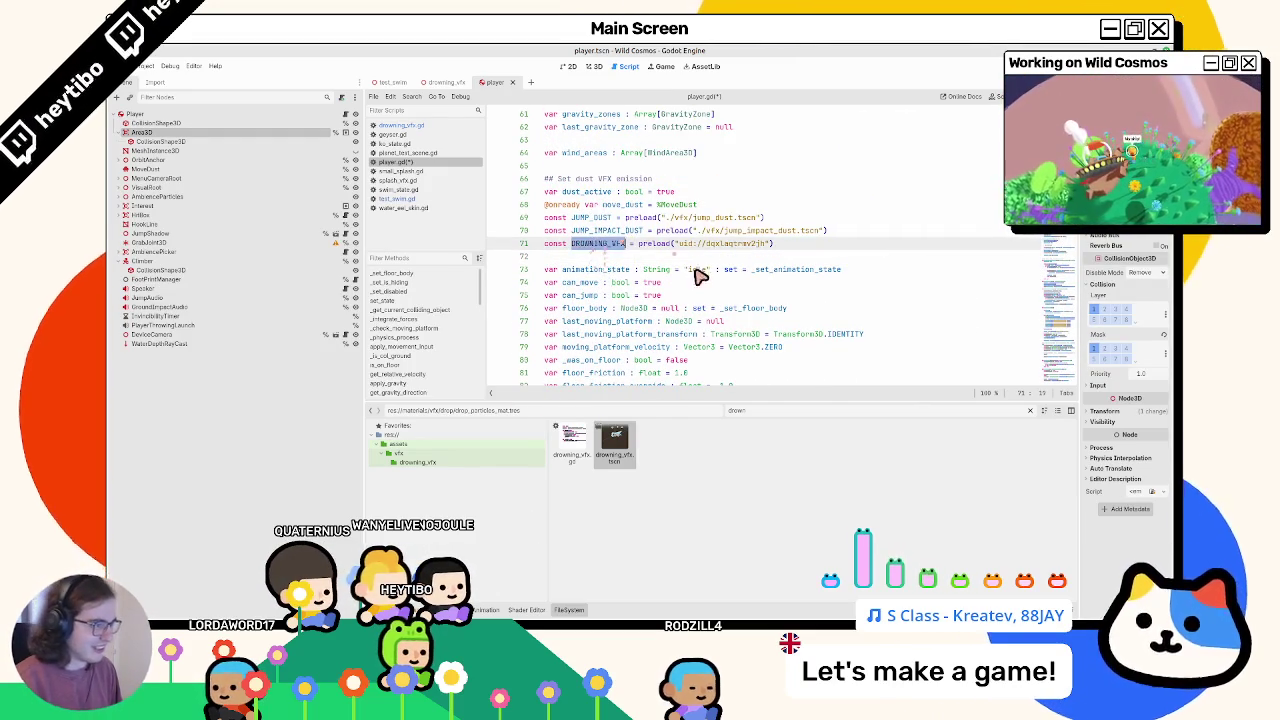
# Step: Search player.gd for 'drown' to reach the drown() function at line 503
pyautogui.click(568, 610)
pyautogui.doubleClick(605, 248)
pyautogui.hotkey('ctrl', 'f')
pyautogui.write('ko')
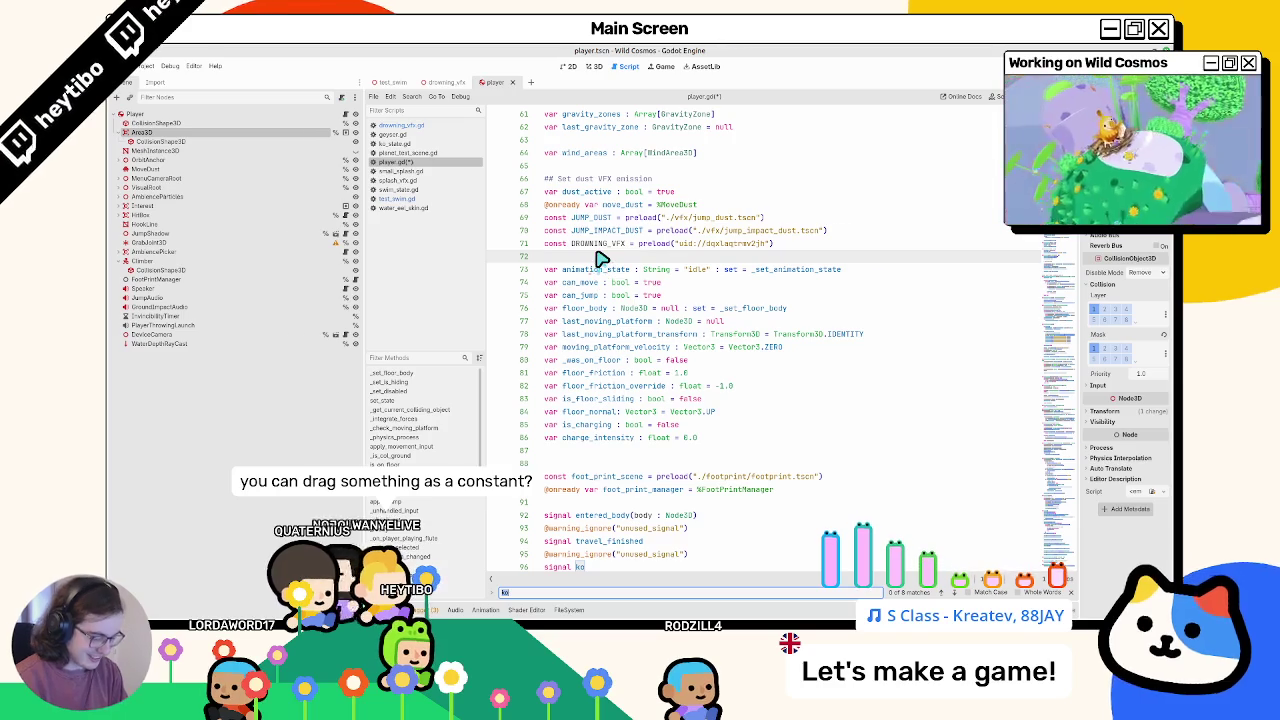
pyautogui.press('BackSpace')
pyautogui.press('BackSpace')
pyautogui.write('drown(')
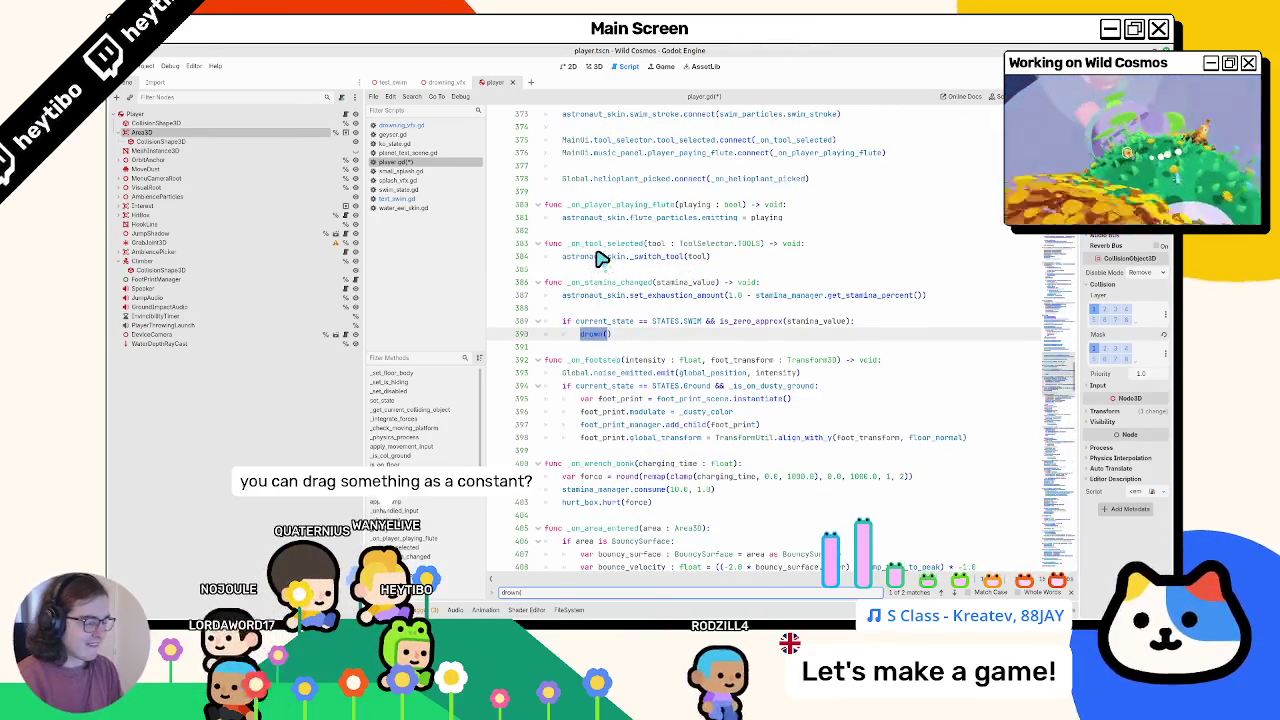
pyautogui.press('Return')
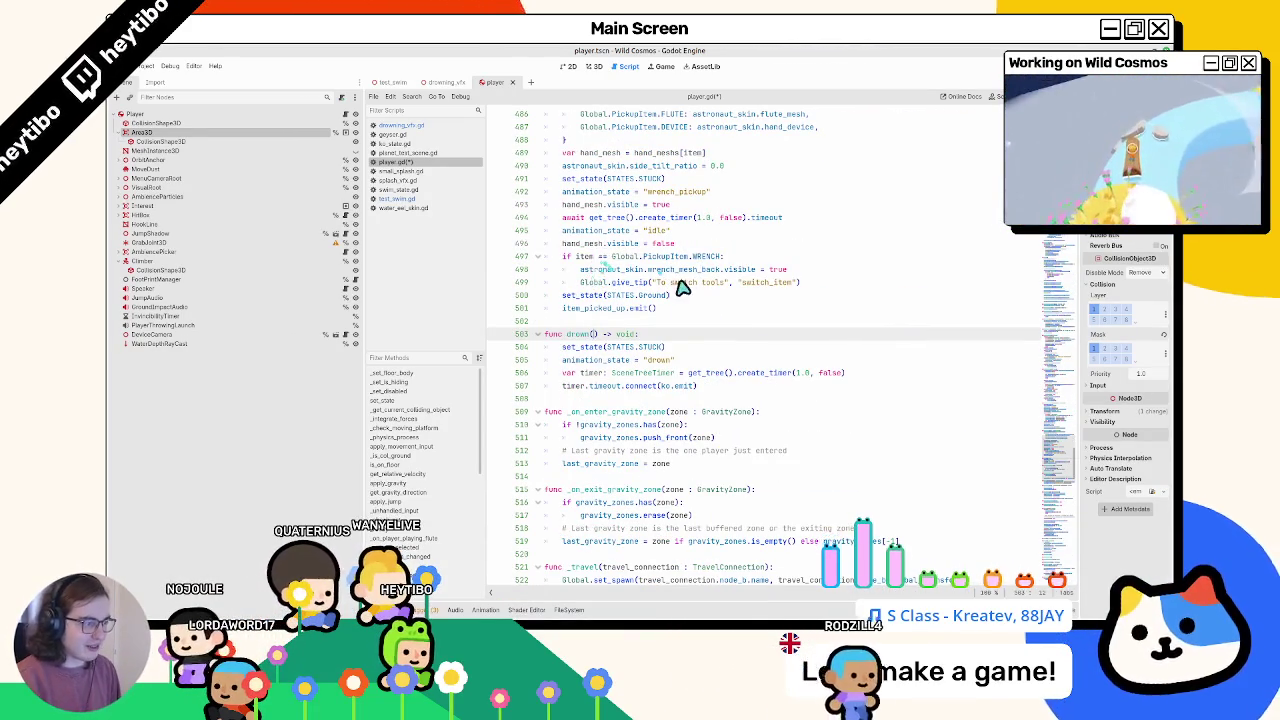
pyautogui.click(686, 348)
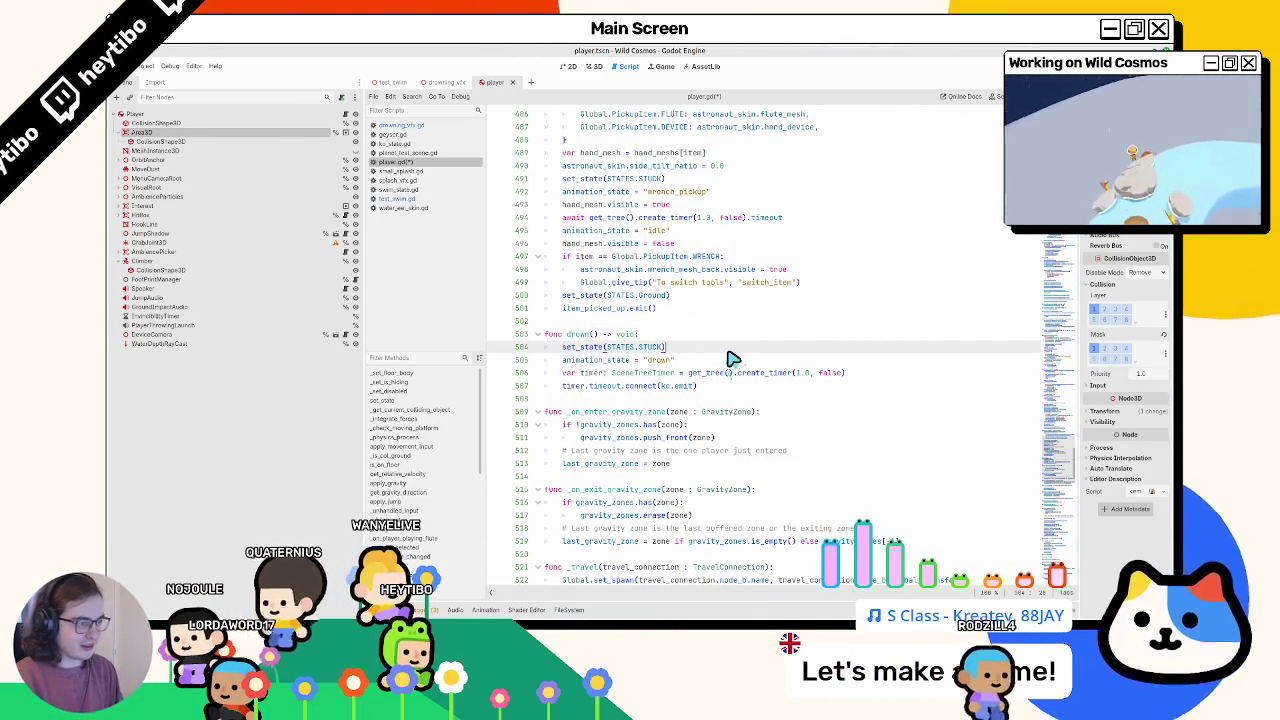
pyautogui.click(731, 390)
pyautogui.press('Return')
pyautogui.press('Return')
pyautogui.press('Return')
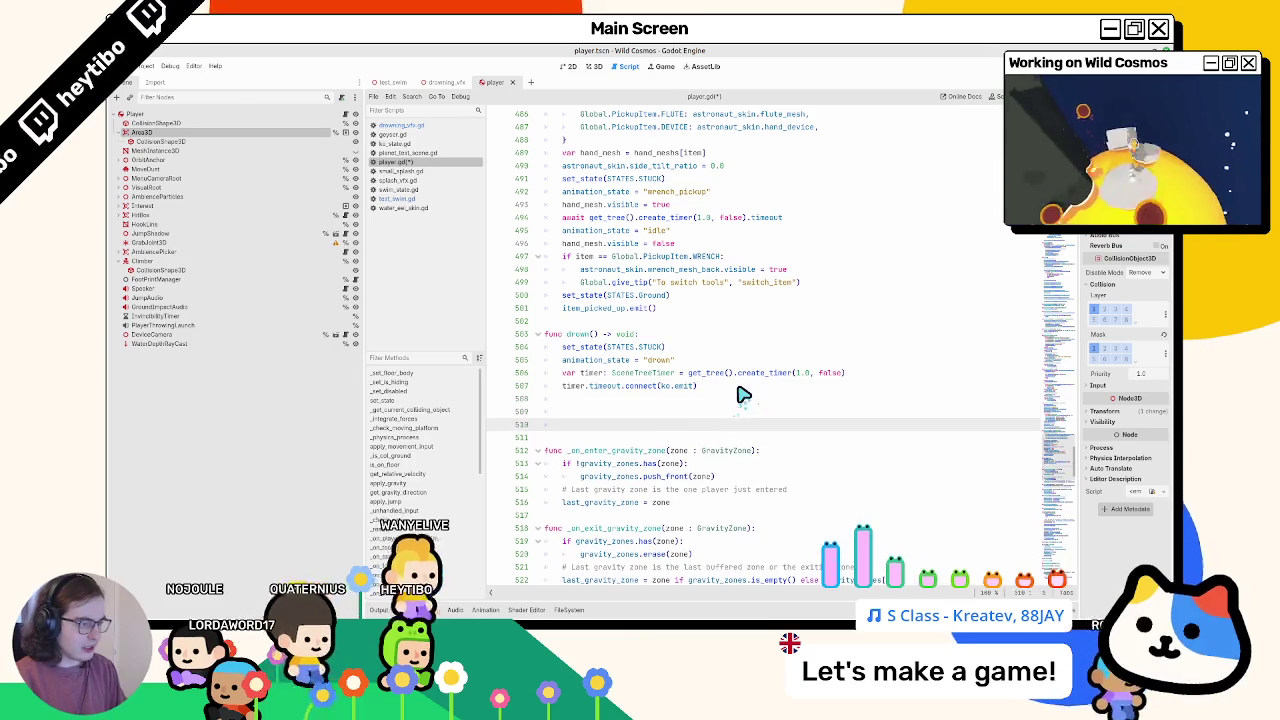
pyautogui.press('BackSpace')
pyautogui.press('BackSpace')
pyautogui.press('Return')
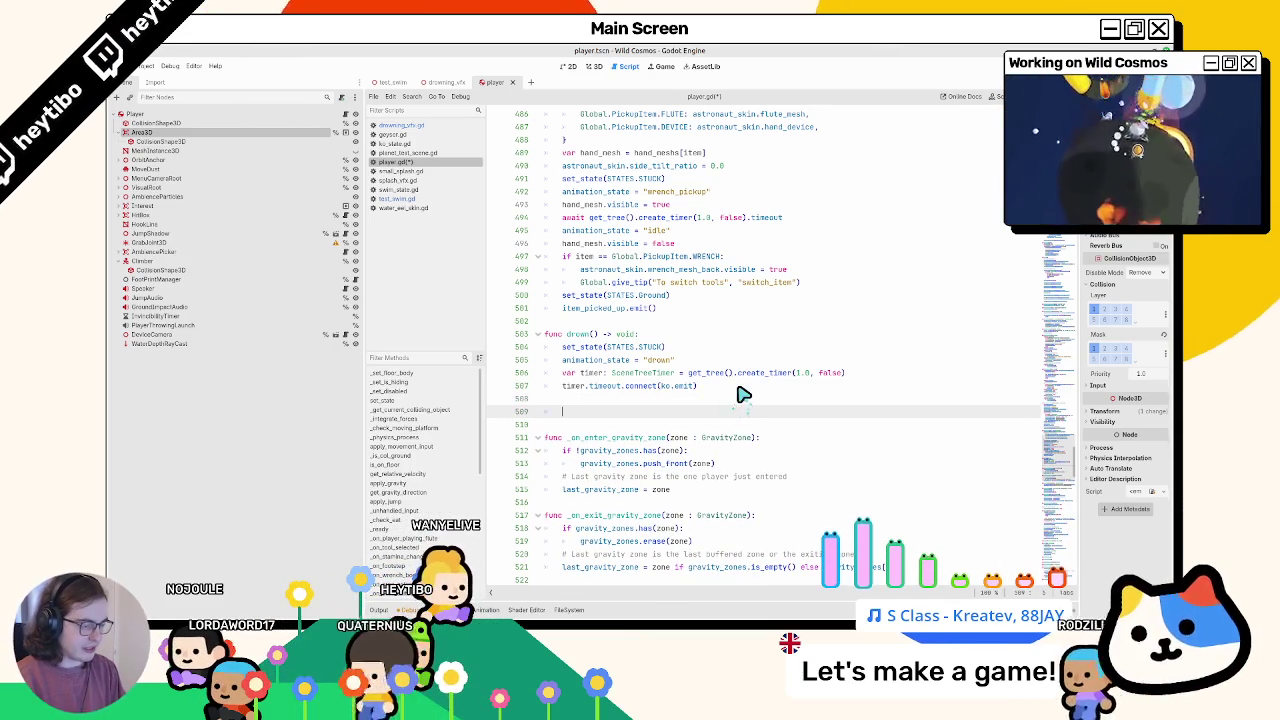
pyautogui.write('var dro')
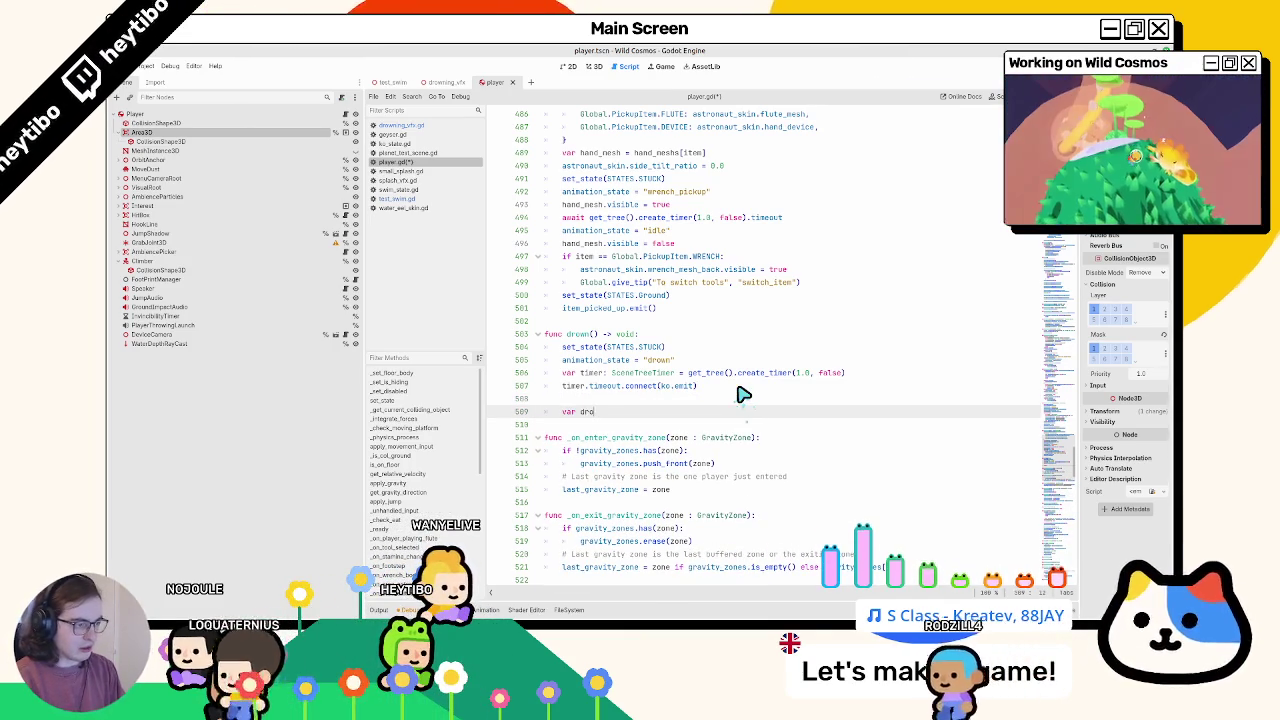
pyautogui.write('wning_vfx')
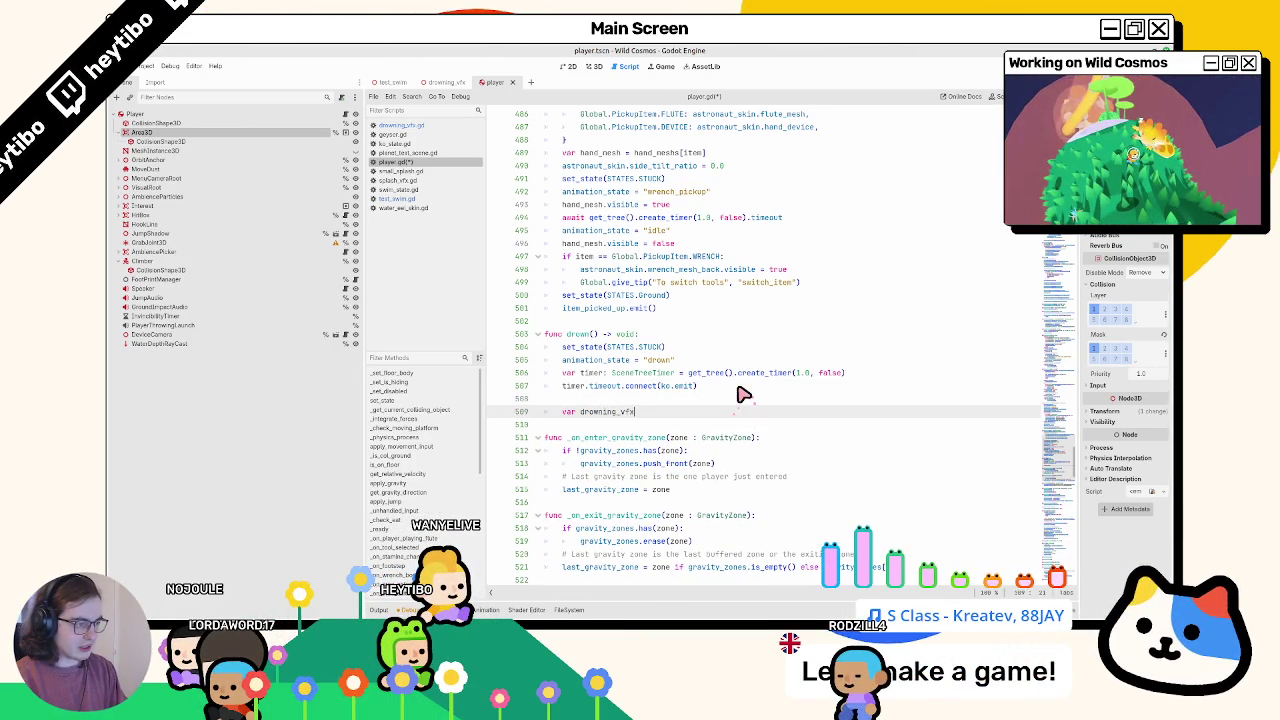
pyautogui.write(': Node3D')
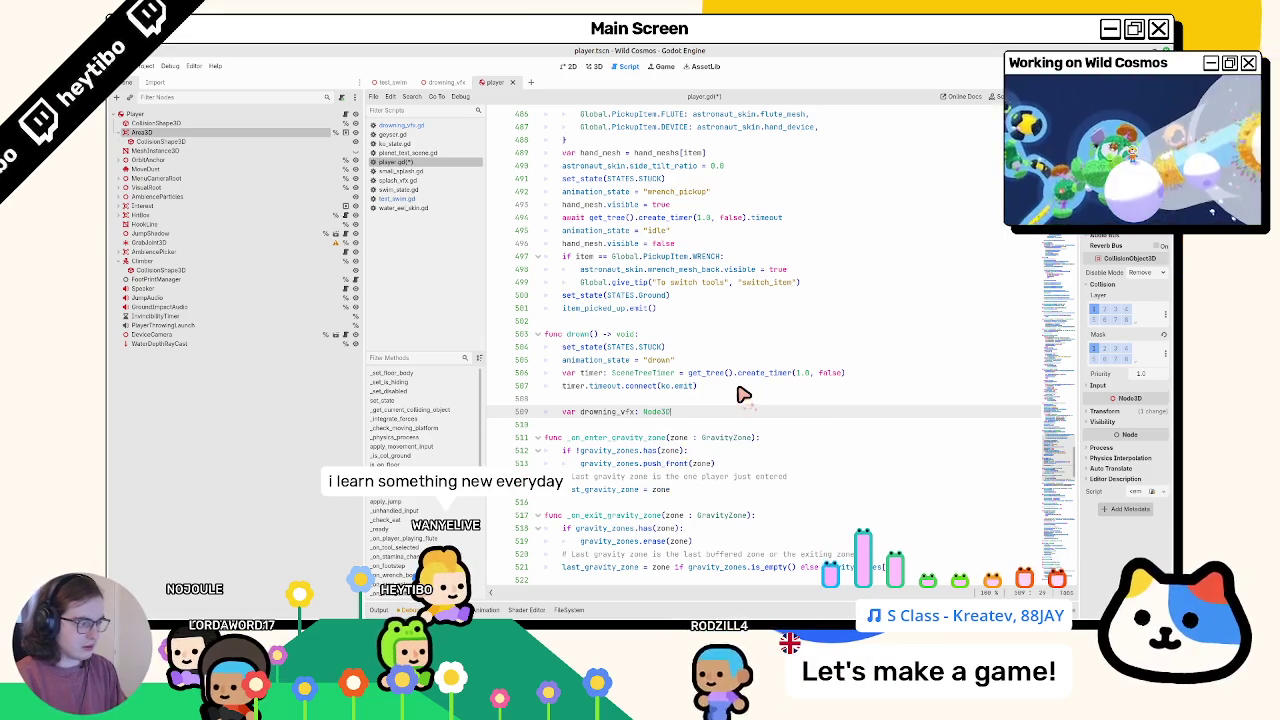
pyautogui.write(' = DROWNING_VFX.')
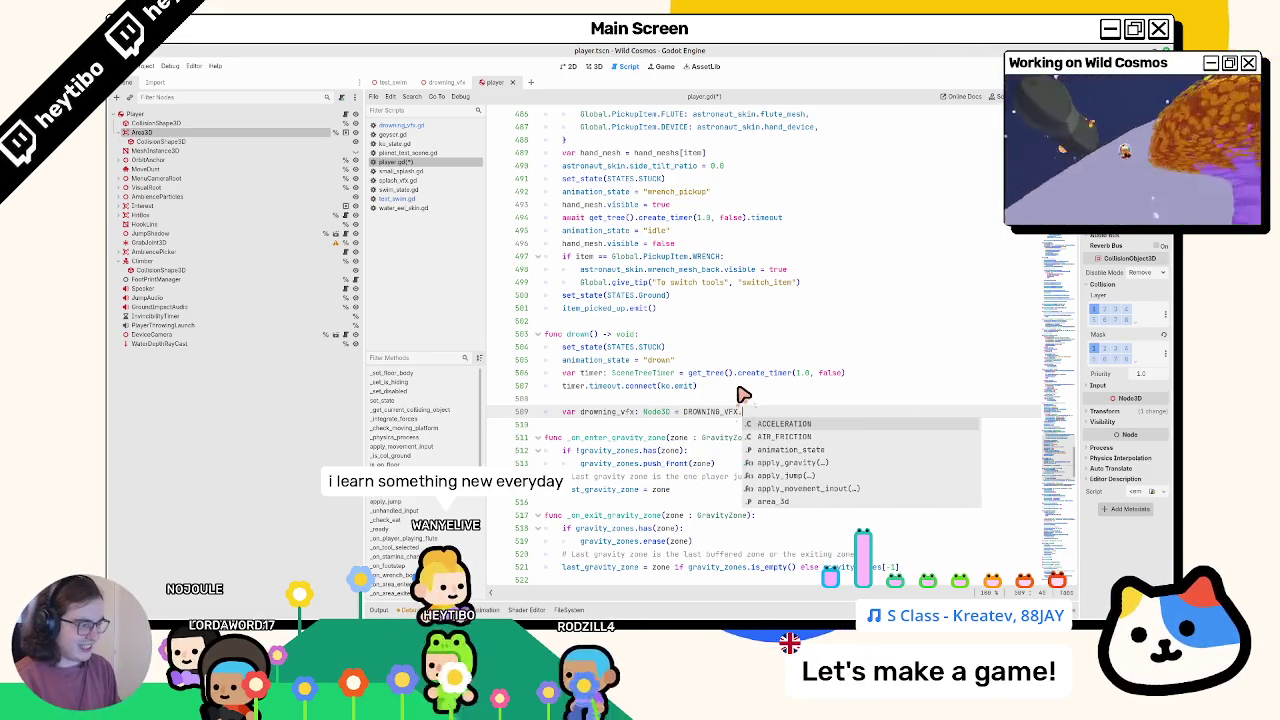
pyautogui.write('inst')
pyautogui.press('Return')
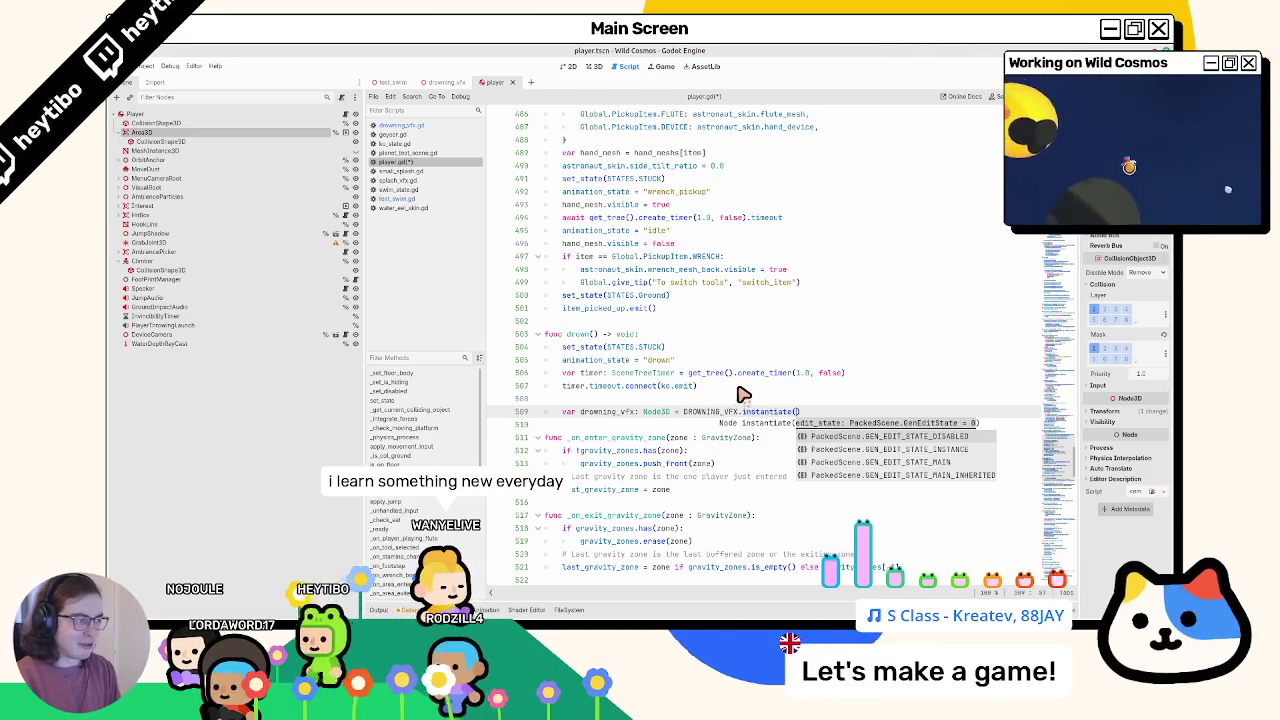
pyautogui.press('End')
pyautogui.press('Return')
pyautogui.write('row')
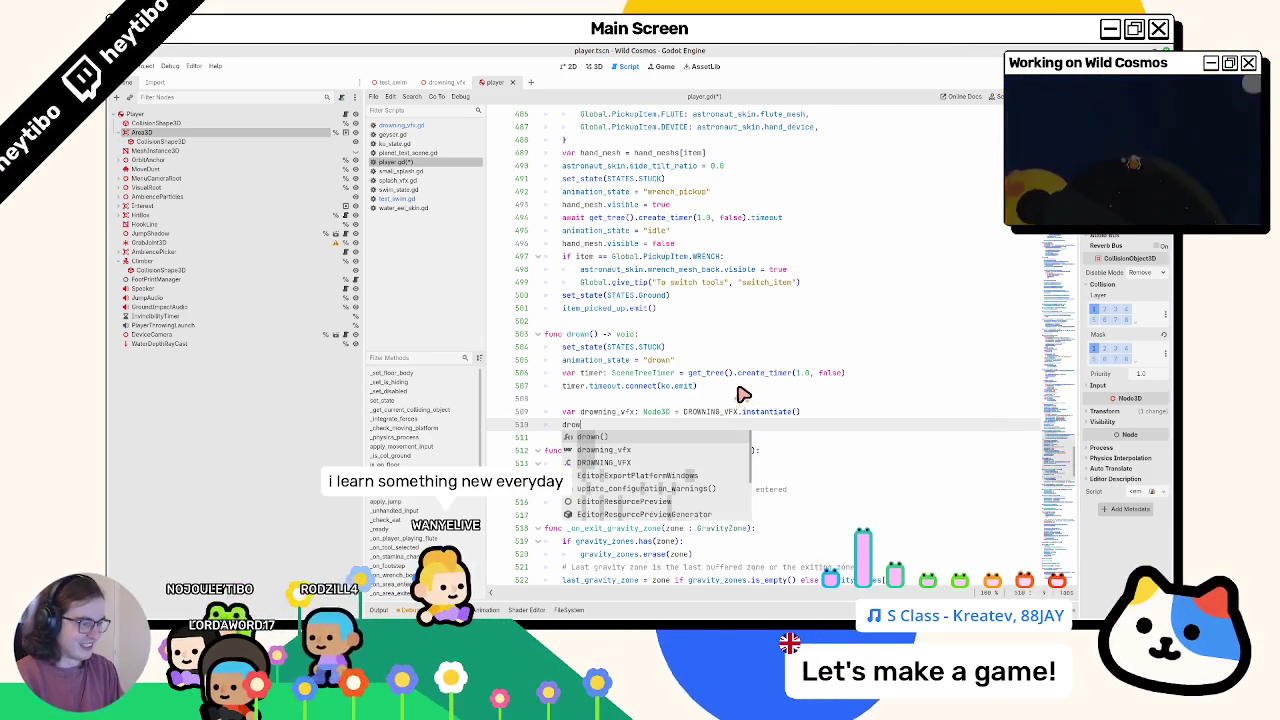
pyautogui.press('Down')
pyautogui.press('Return')
pyautogui.write('.')
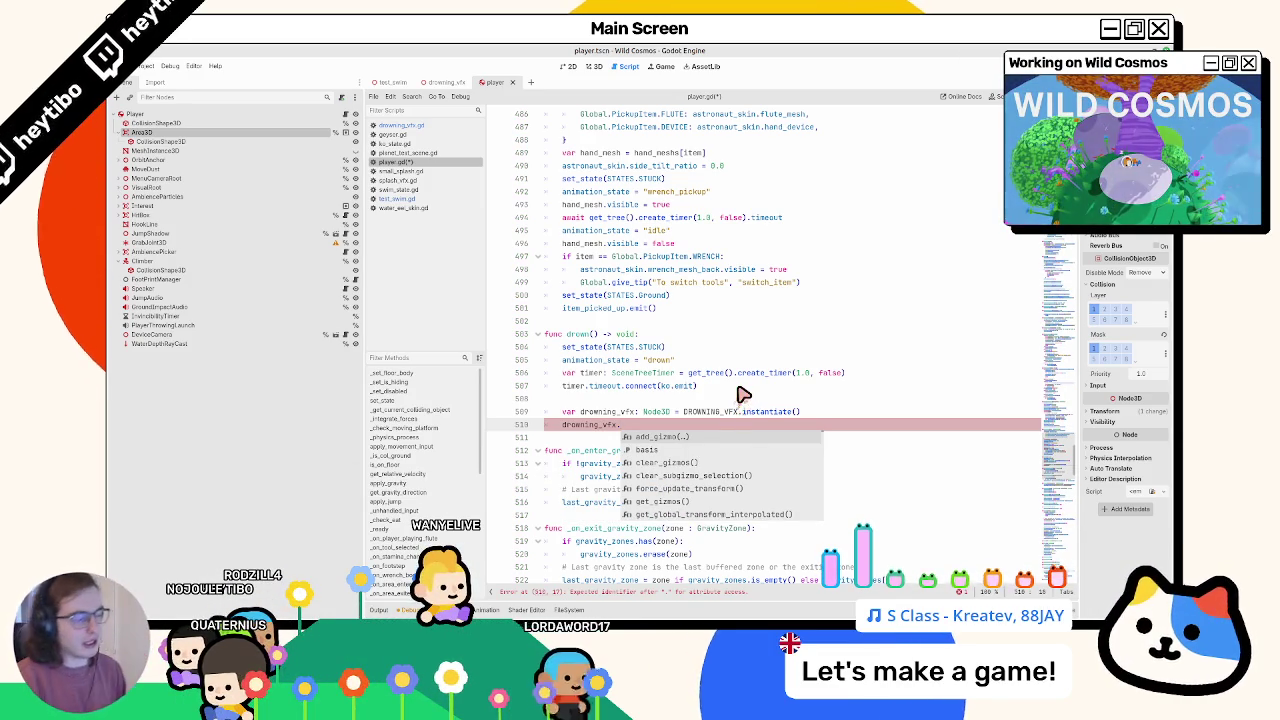
pyautogui.press('Escape')
pyautogui.hotkey('shift', 'Up')
pyautogui.hotkey('shift', 'Up')
pyautogui.press('BackSpace')
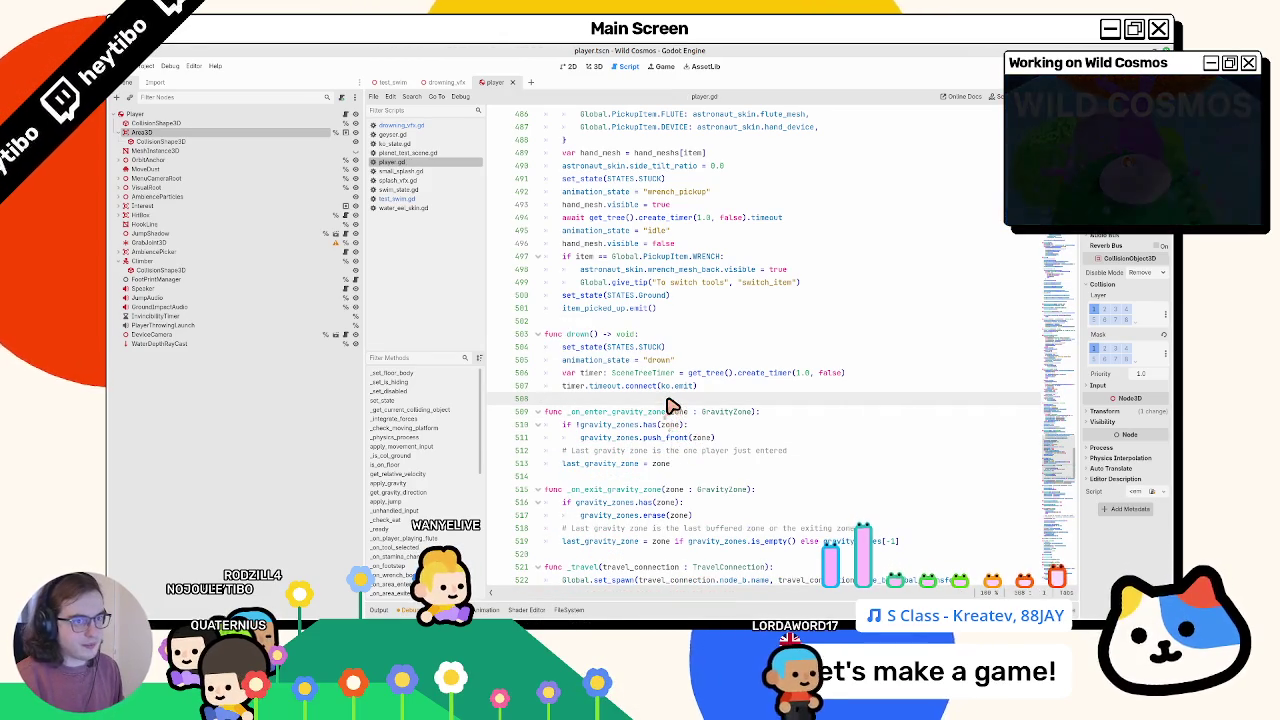
# Step: Try filtering the scene tree by node name, clear the filter, and show the Player scene in 3D
pyautogui.click(287, 101)
pyautogui.write('ea')
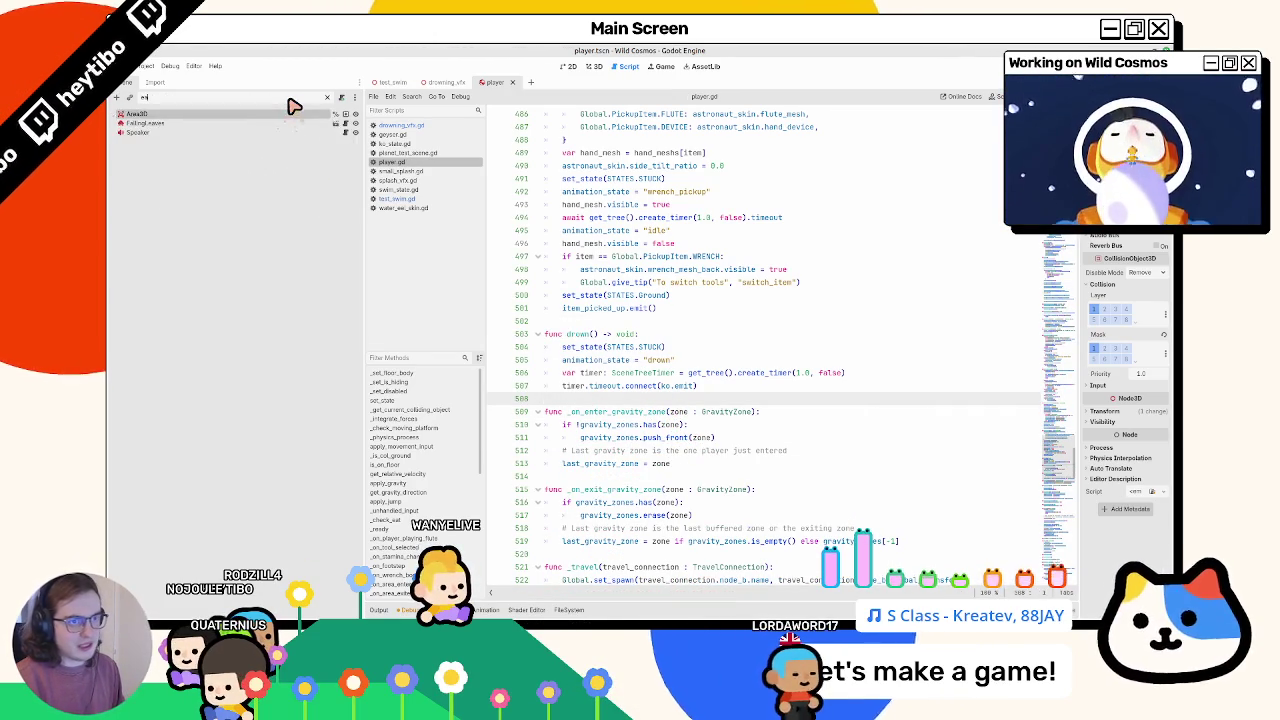
pyautogui.press('BackSpace')
pyautogui.press('BackSpace')
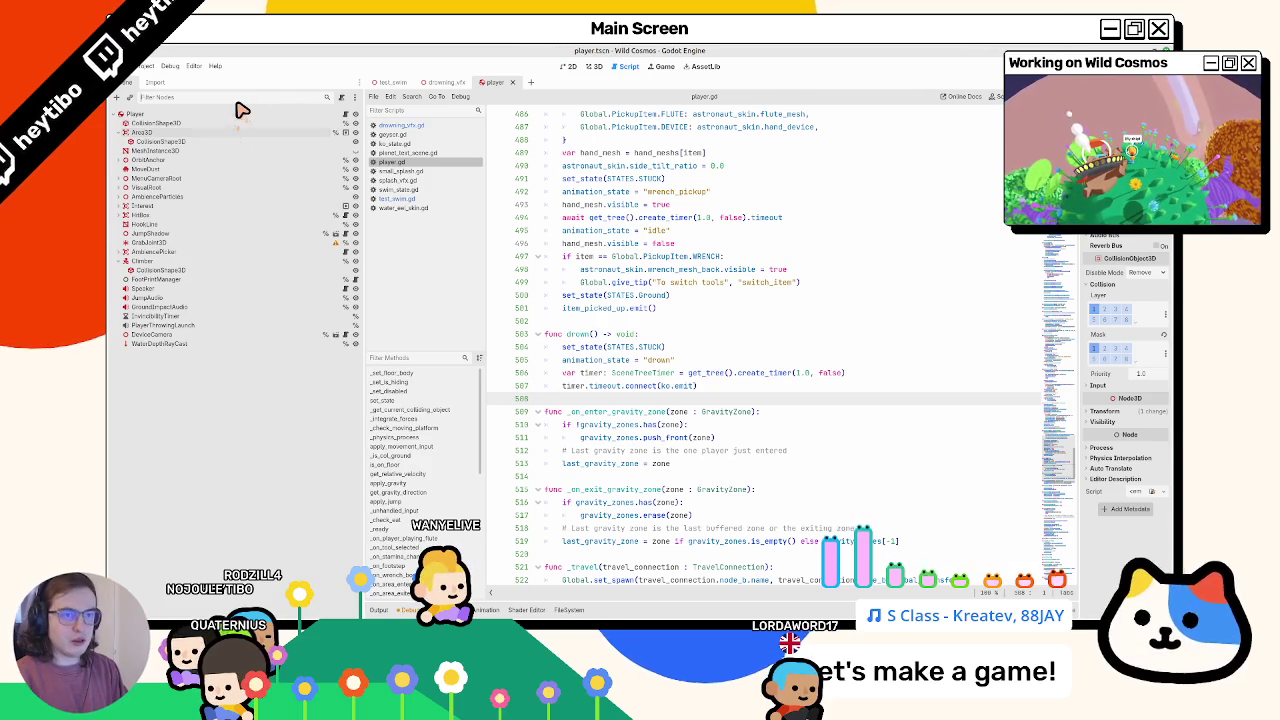
pyautogui.write('sw')
pyautogui.press('BackSpace')
pyautogui.press('BackSpace')
pyautogui.press('BackSpace')
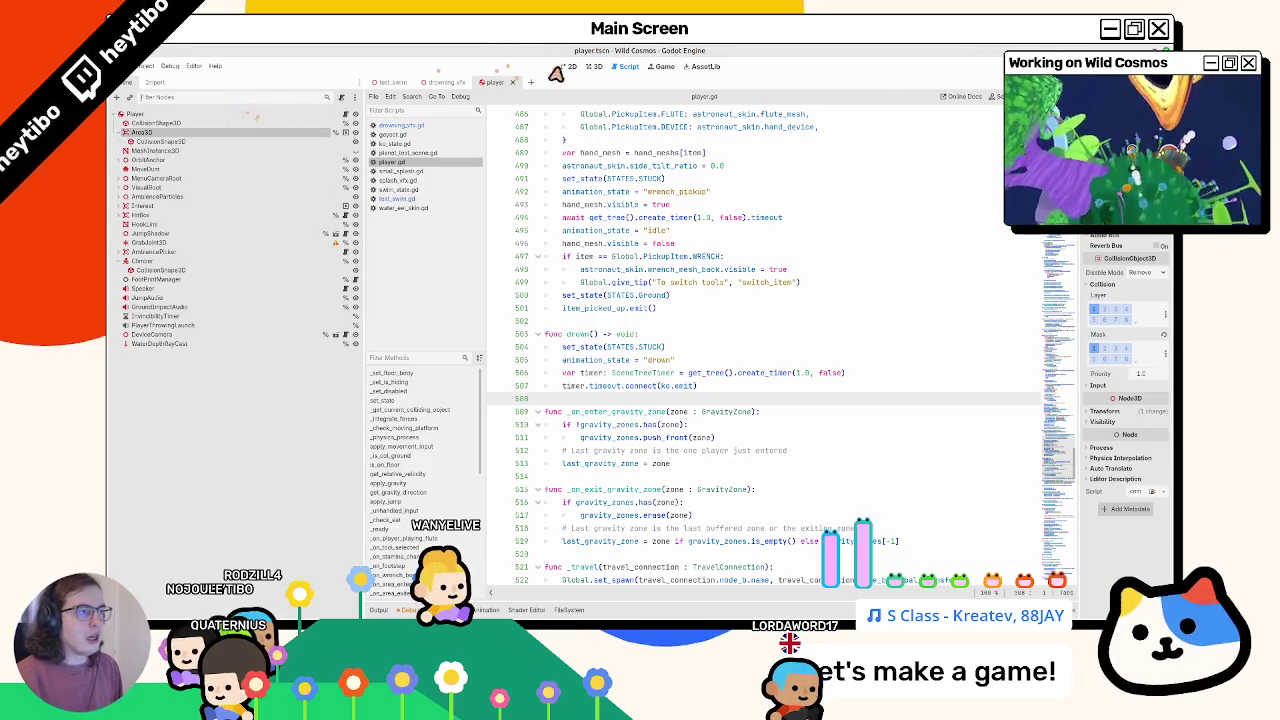
pyautogui.click(567, 66)
pyautogui.click(593, 66)
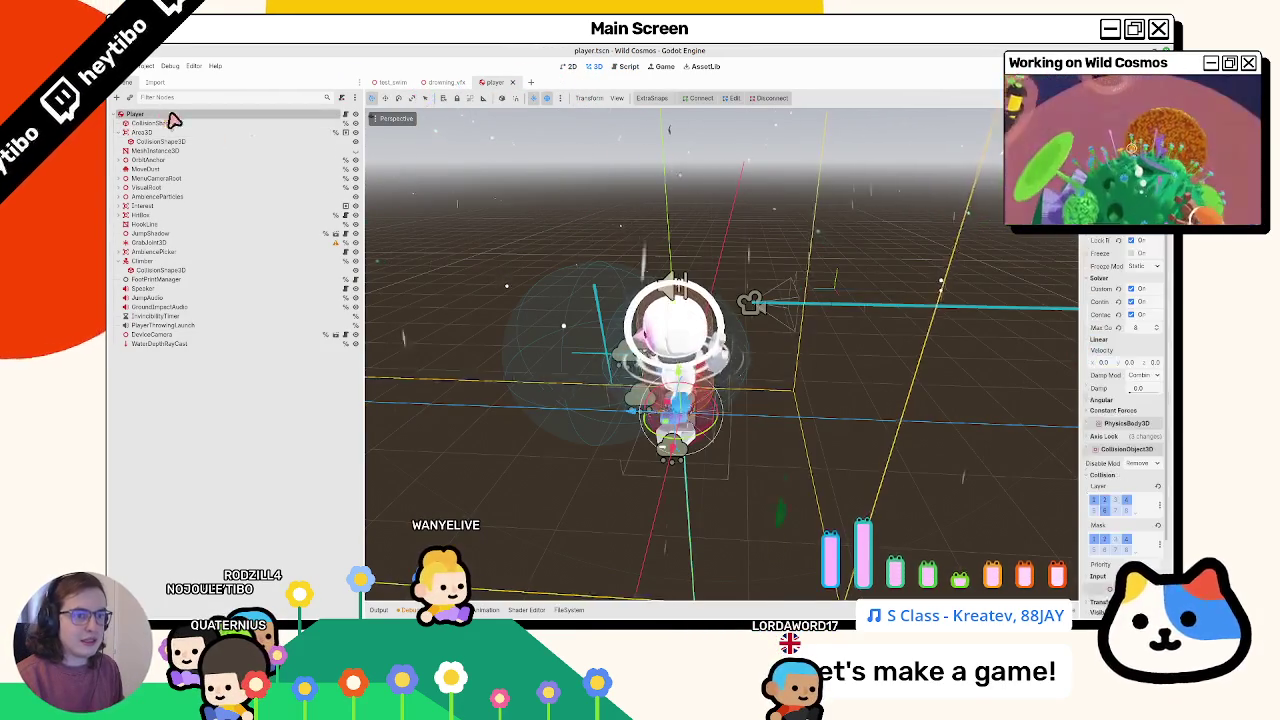
# Step: Add drowning_vfx.tscn as a DrowningVFX child of Player and review its script
pyautogui.click(566, 610)
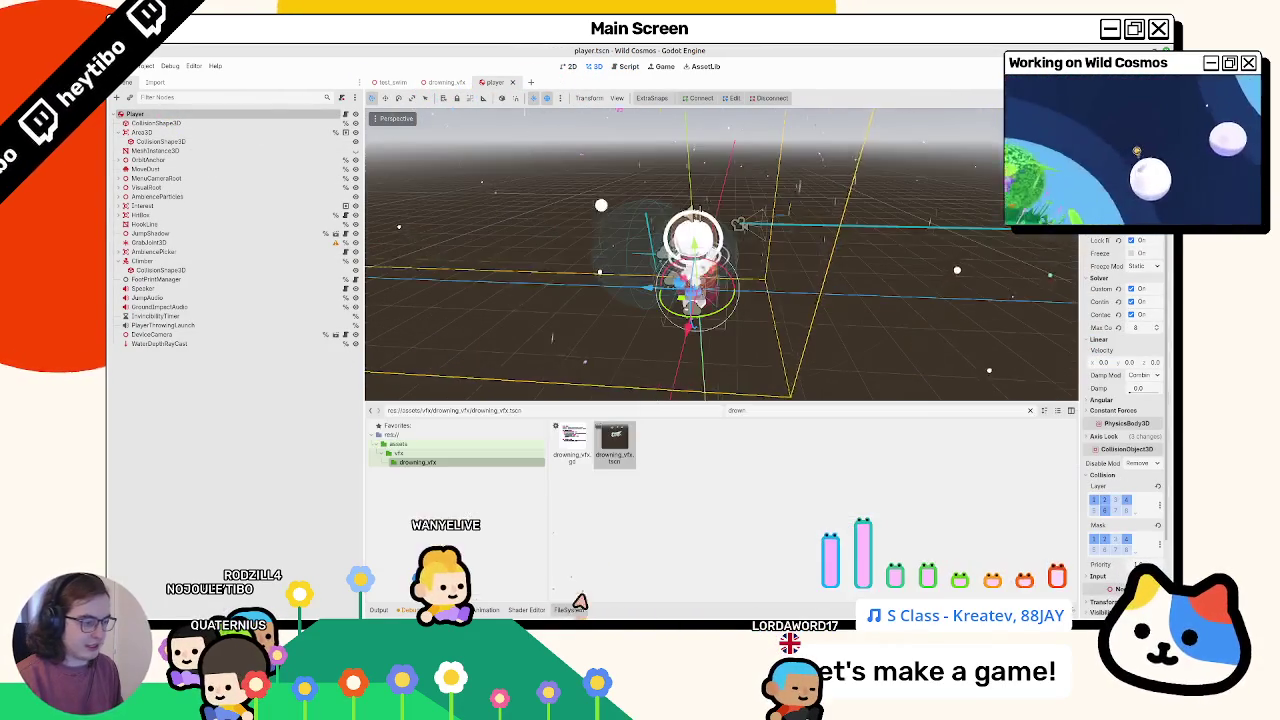
pyautogui.moveTo(614, 442); pyautogui.dragTo(177, 123)
pyautogui.click(346, 353)
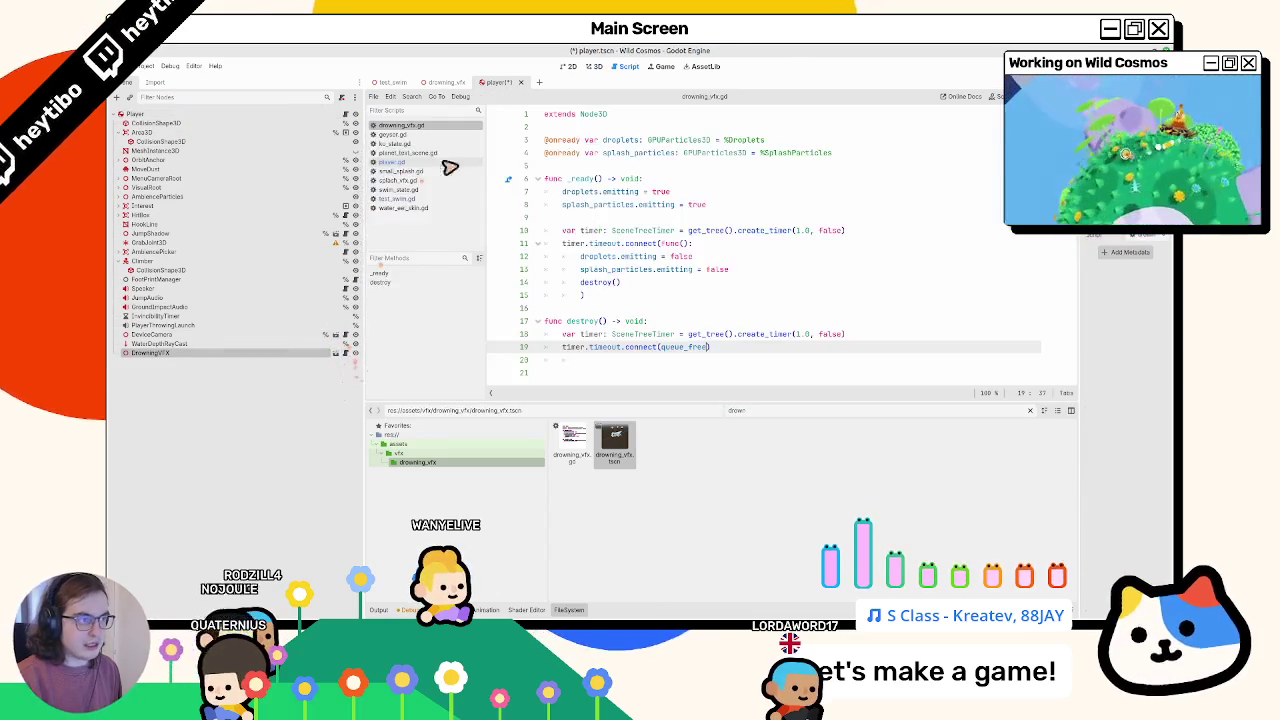
pyautogui.moveTo(545, 320)
pyautogui.mouseDown()
pyautogui.moveTo(591, 363)
pyautogui.moveTo(586, 351)
pyautogui.moveTo(560, 372)
pyautogui.mouseUp()
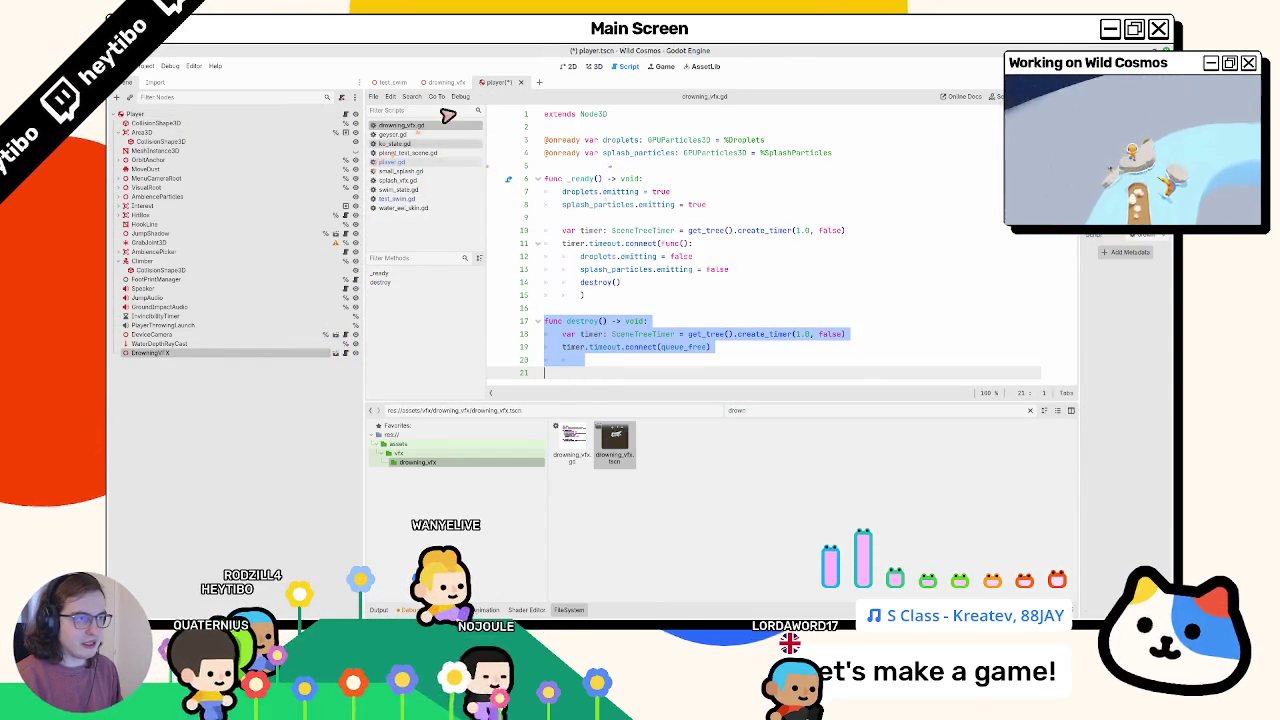
pyautogui.click(410, 171)
pyautogui.click(395, 162)
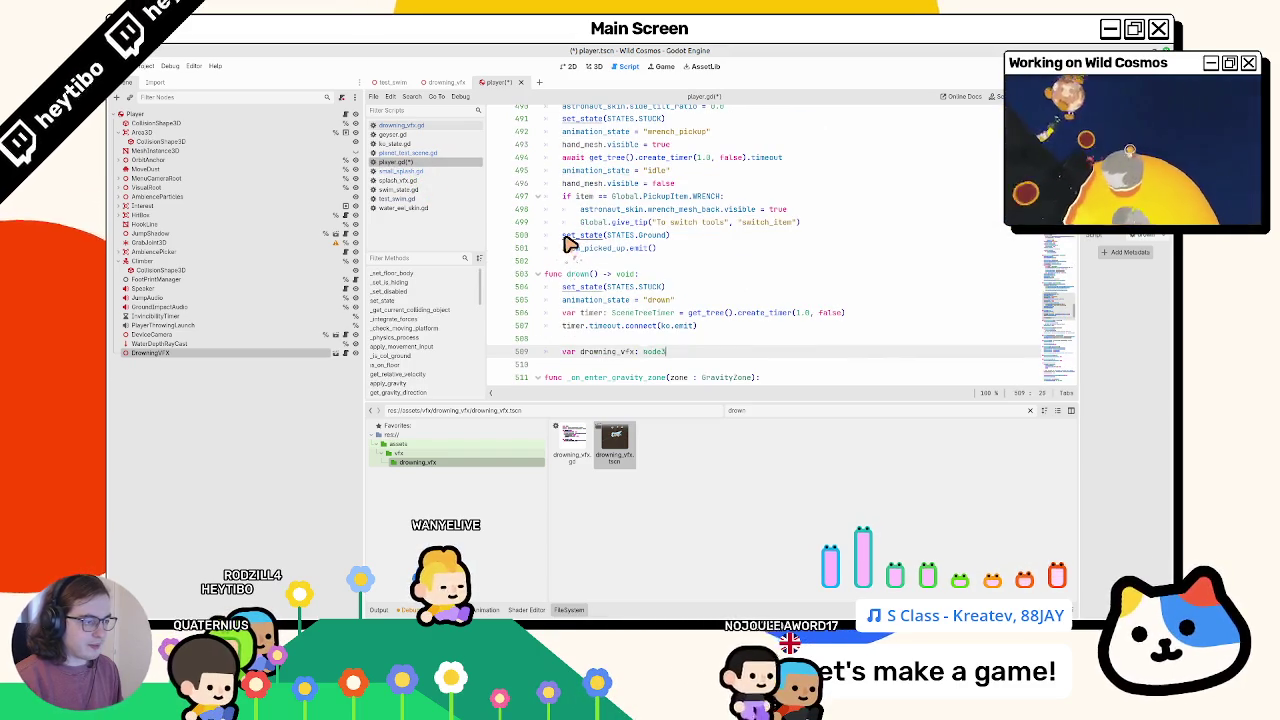
# Step: Delete the drowning_vfx variable line and undo the DROWNING_VFX preload in player.gd
pyautogui.press('BackSpace')
pyautogui.press('BackSpace')
pyautogui.press('BackSpace')
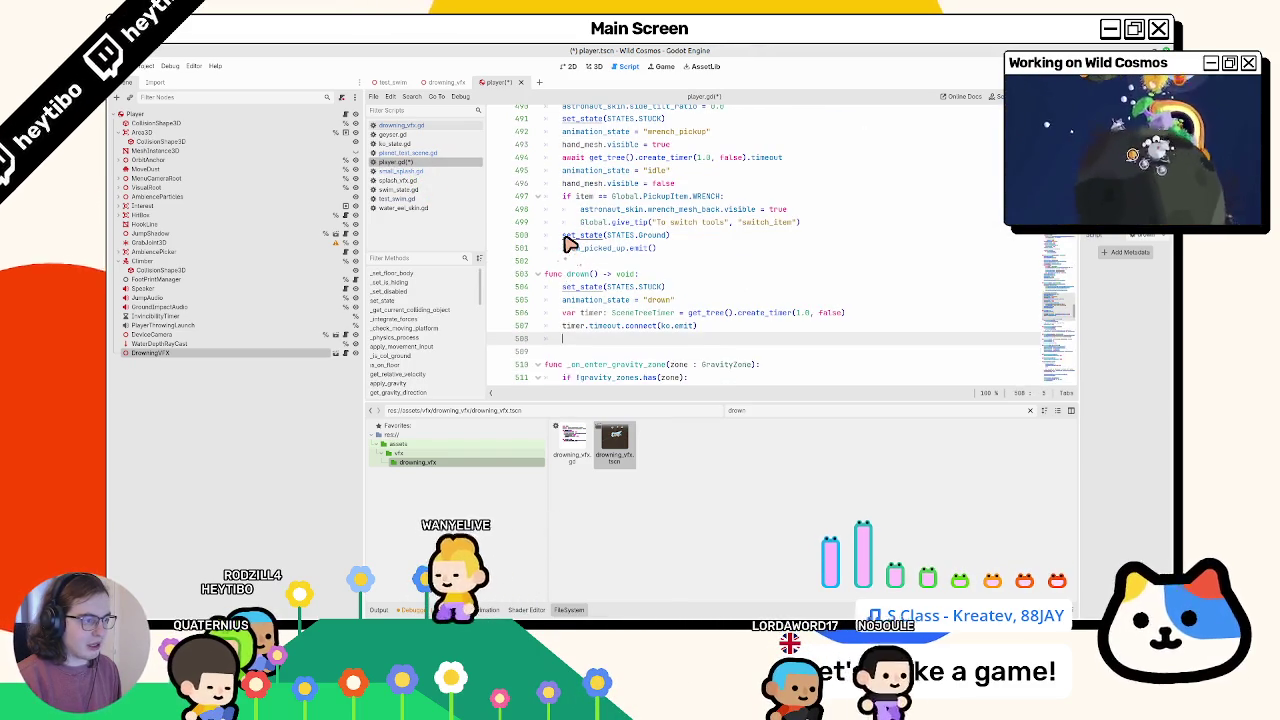
pyautogui.hotkey('ctrl', 'z')
pyautogui.hotkey('ctrl', 'z')
pyautogui.hotkey('ctrl', 'z')
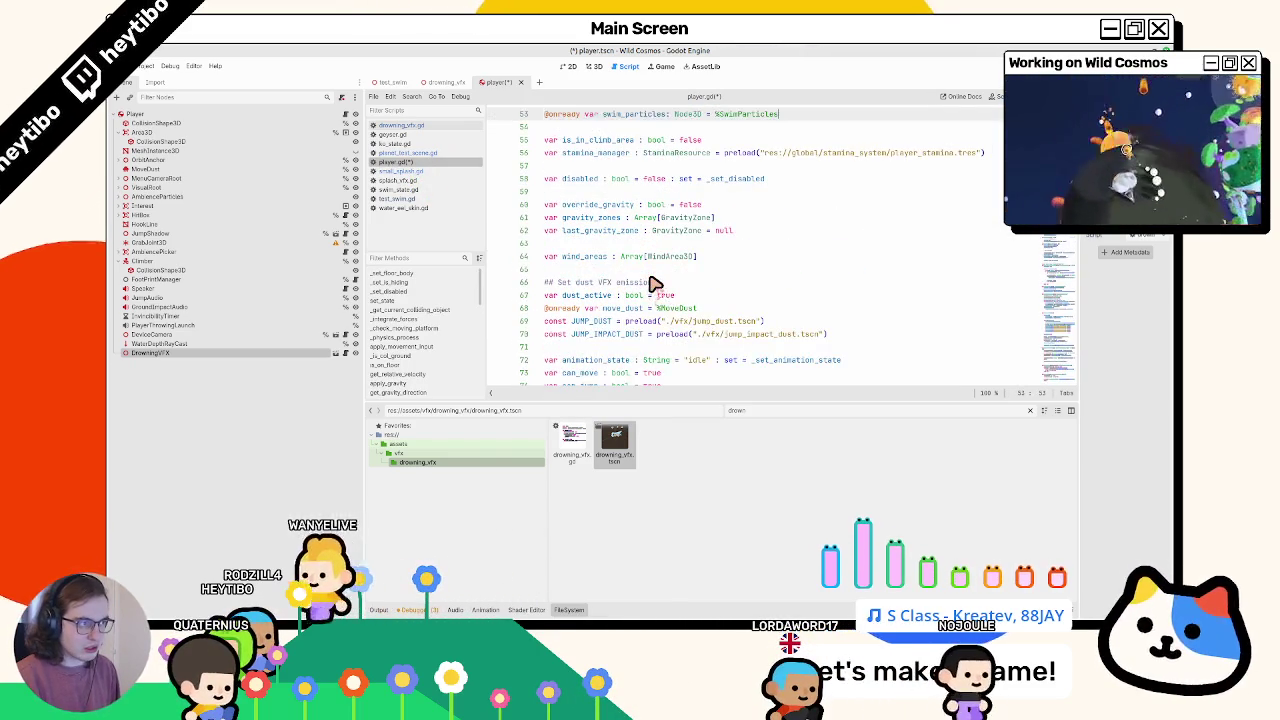
pyautogui.hotkey('ctrl', 'z')
pyautogui.hotkey('ctrl', 'z')
pyautogui.hotkey('ctrl', 'z')
pyautogui.hotkey('ctrl', 'z')
pyautogui.hotkey('ctrl', 'z')
pyautogui.hotkey('ctrl', 'z')
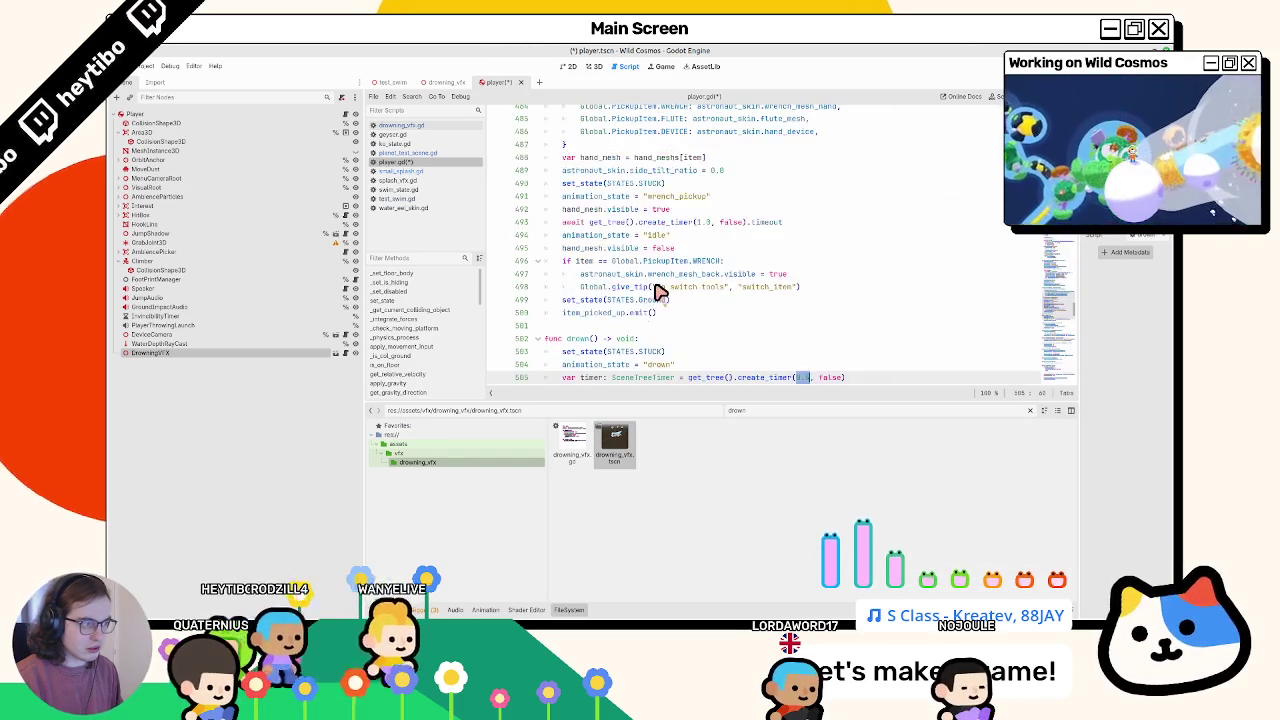
pyautogui.hotkey('ctrl', 'z')
pyautogui.hotkey('ctrl', 'z')
pyautogui.hotkey('ctrl', 'z')
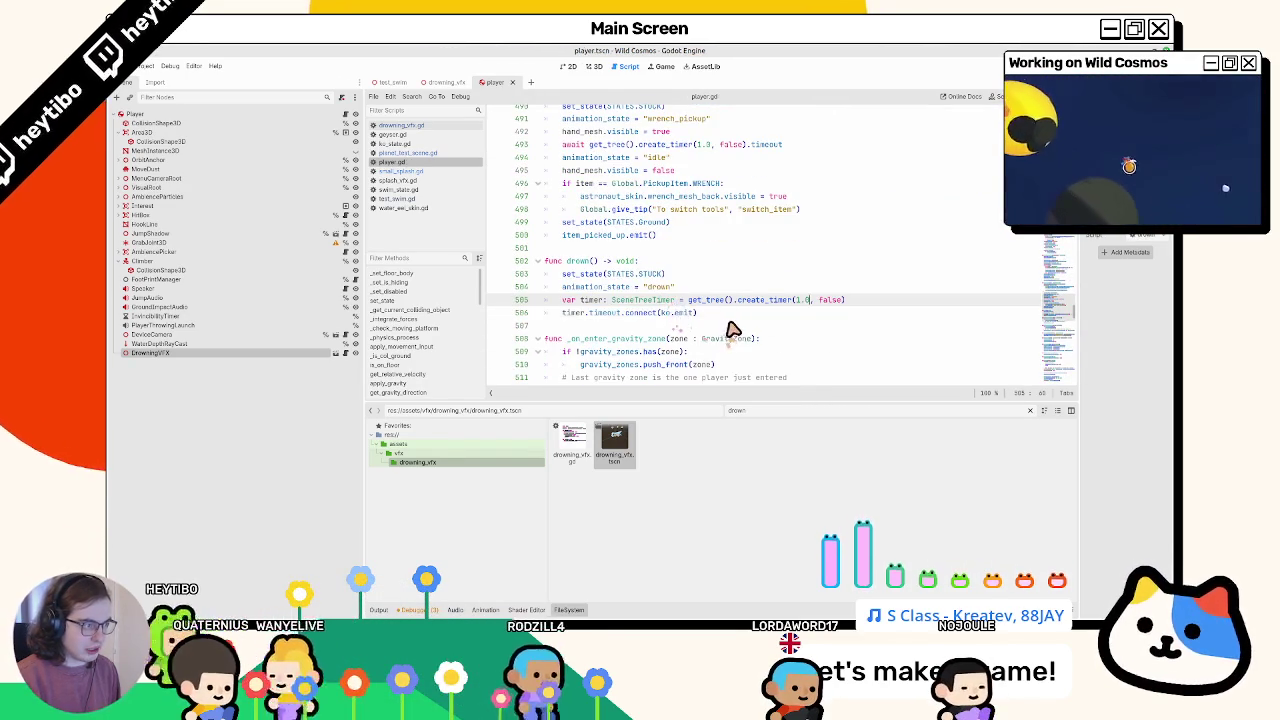
pyautogui.click(505, 80)
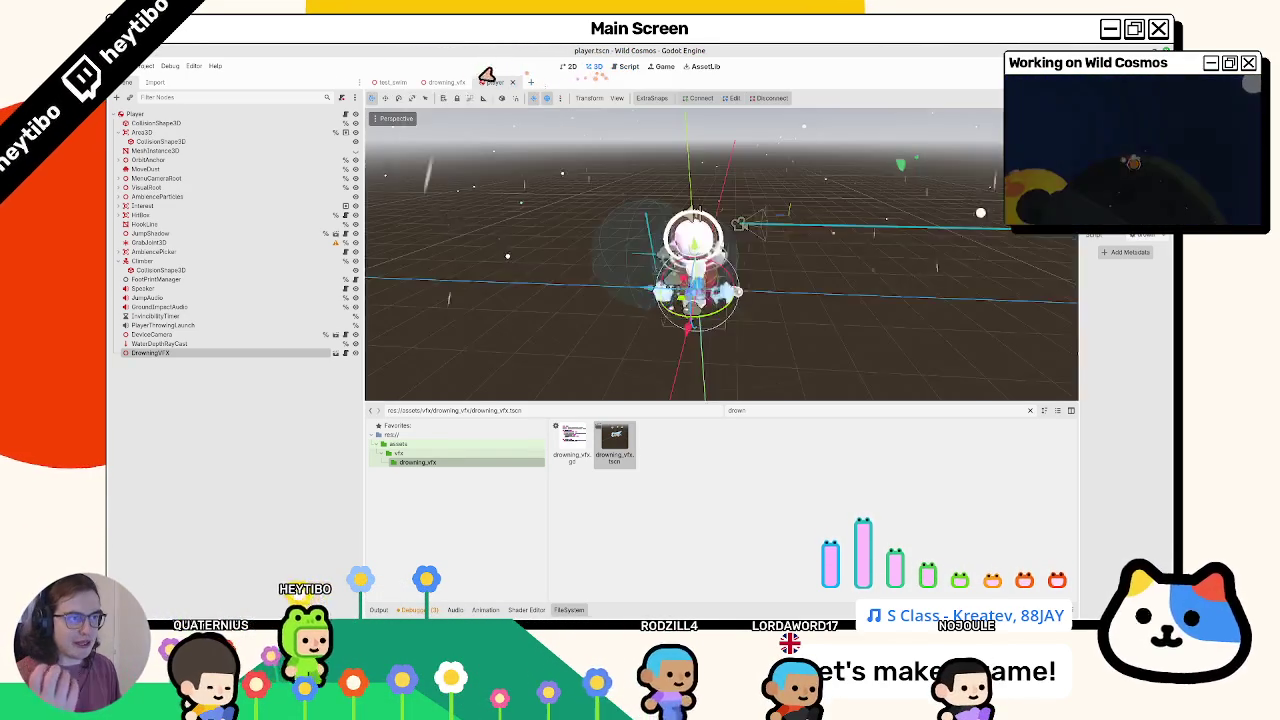
# Step: In the DrowningVFX root script, set both emitters' emitting to false in _ready()
pyautogui.click(445, 82)
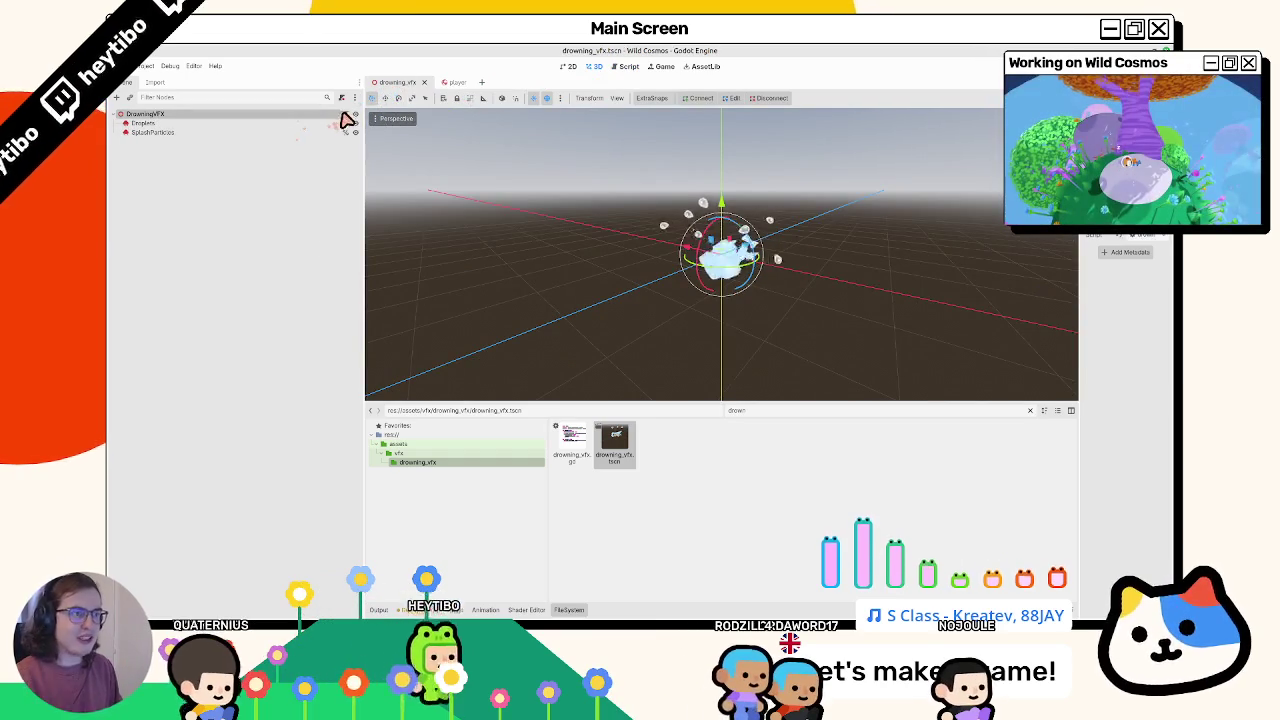
pyautogui.click(346, 115)
pyautogui.doubleClick(694, 193)
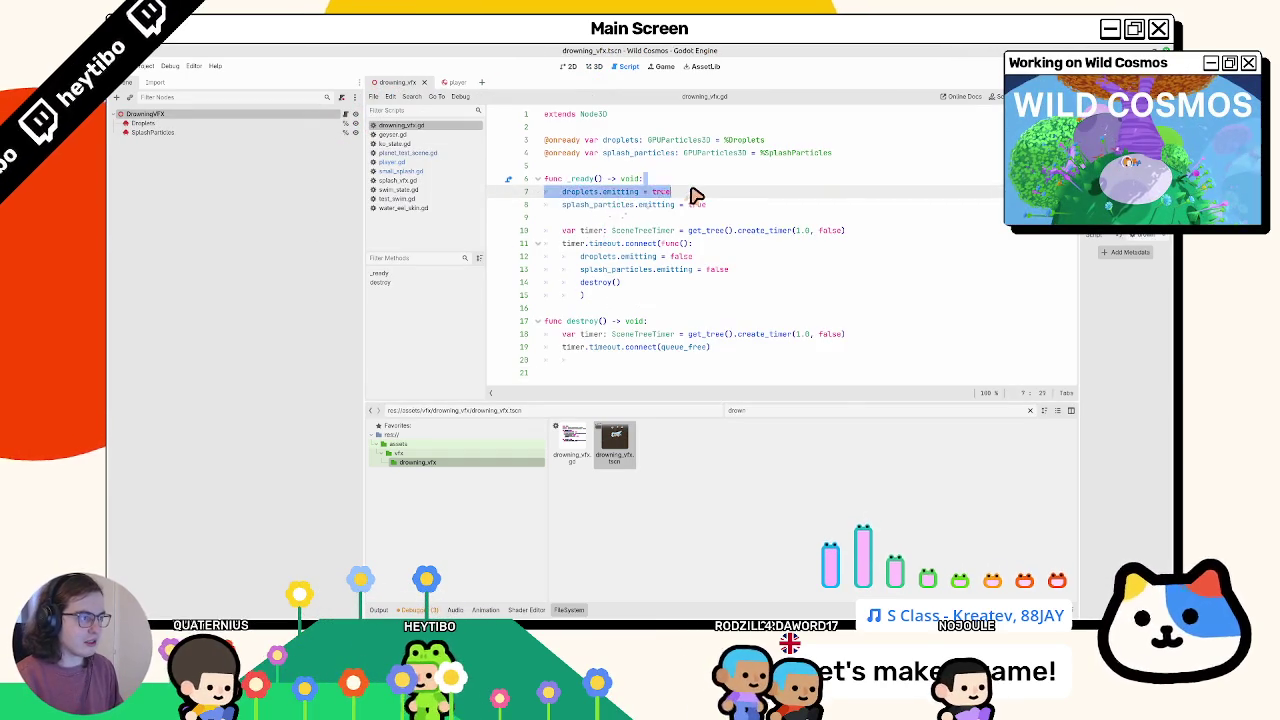
pyautogui.write('fals')
pyautogui.press('Escape')
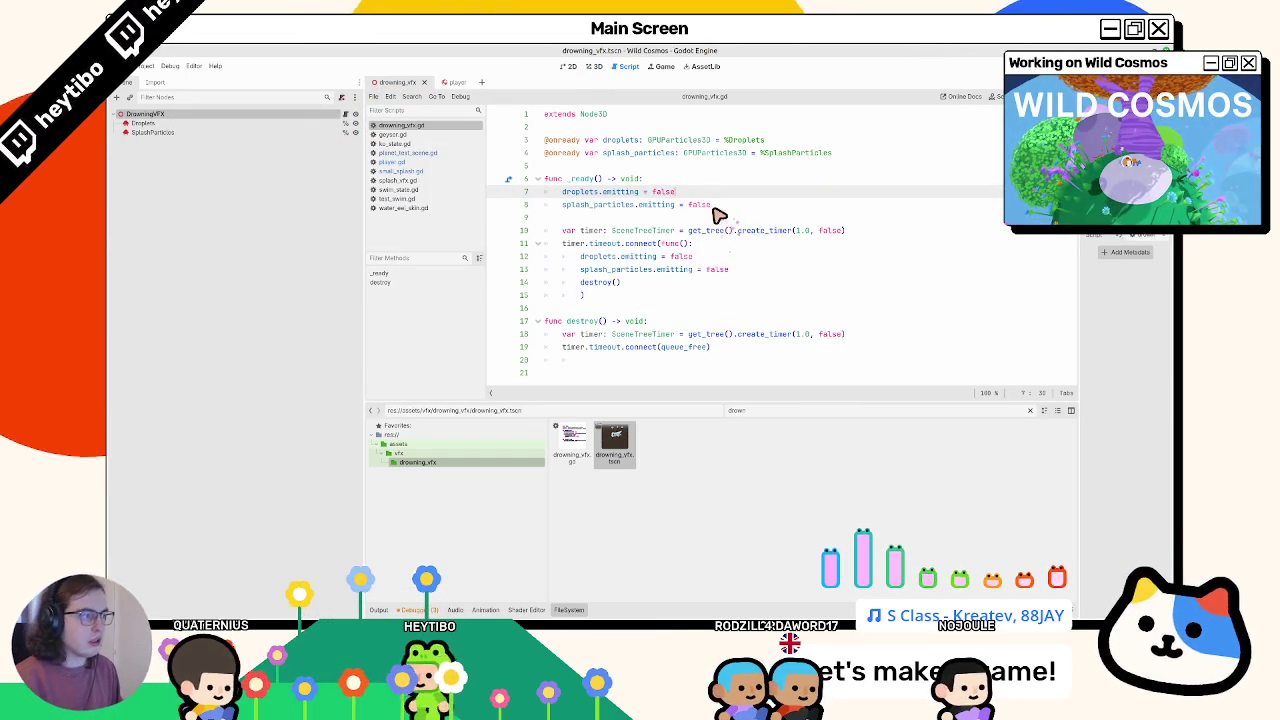
pyautogui.press('Home')
pyautogui.hotkey('shift', 'Down')
pyautogui.hotkey('shift', 'Down')
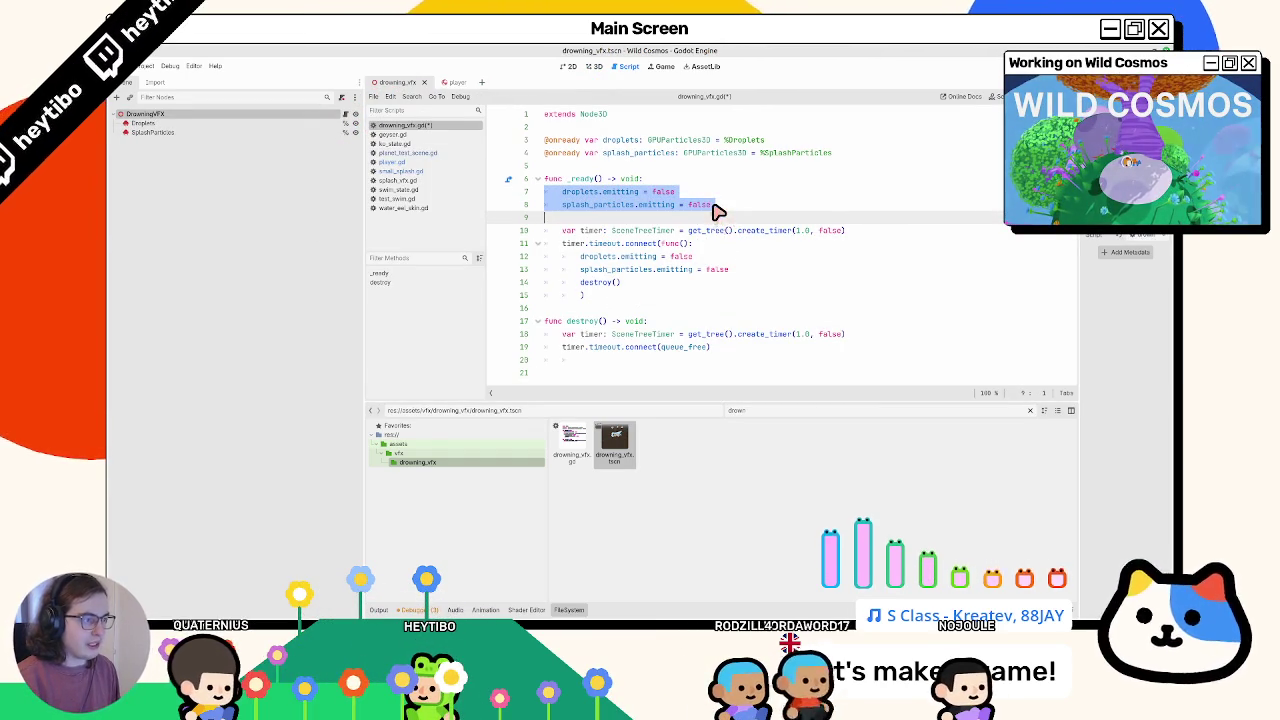
# Step: Write a play() function that sets both emitters' emitting to true
pyautogui.click(705, 222)
pyautogui.press('Return')
pyautogui.press('Return')
pyautogui.press('Up')
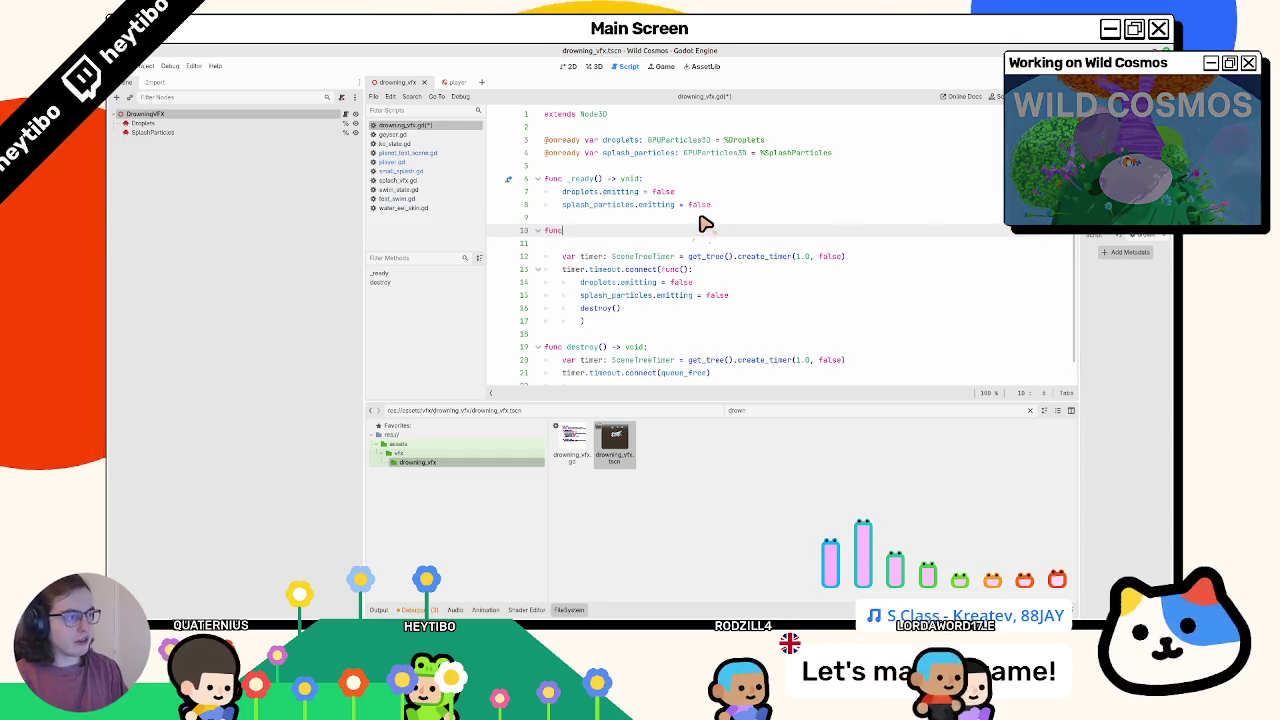
pyautogui.write(' play() ->')
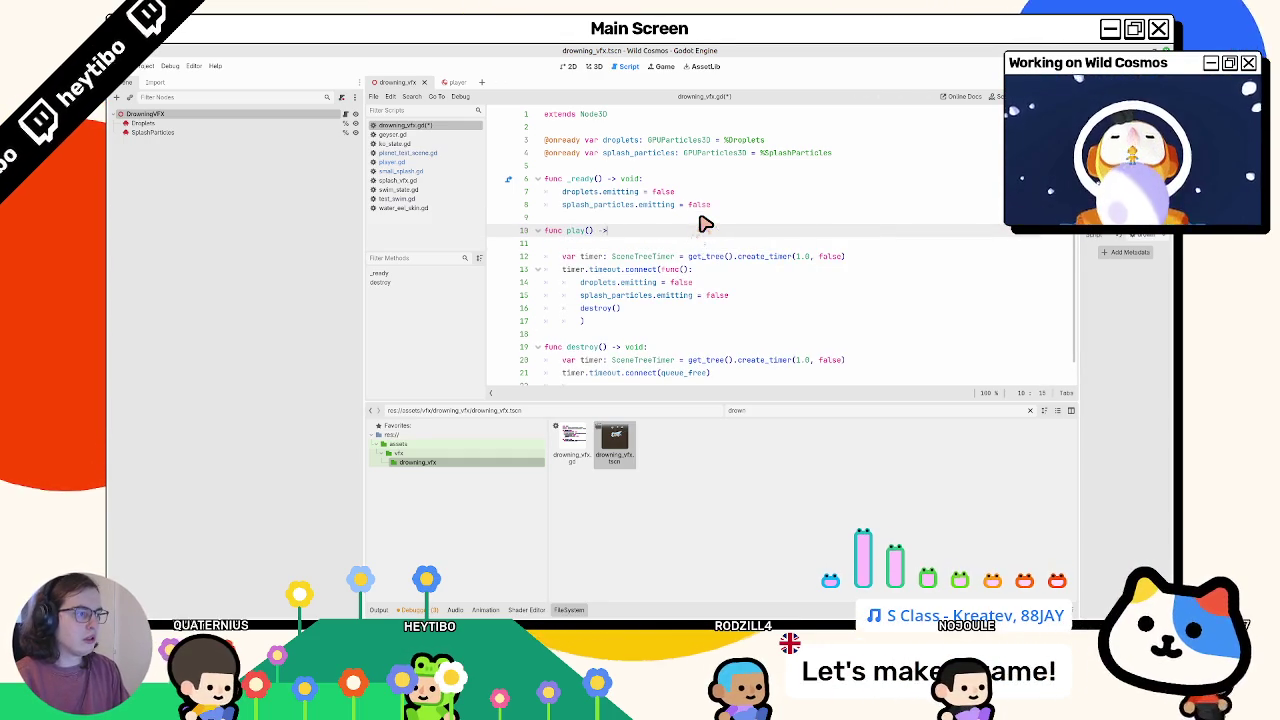
pyautogui.write(' void:')
pyautogui.press('Return')
pyautogui.write('pass')
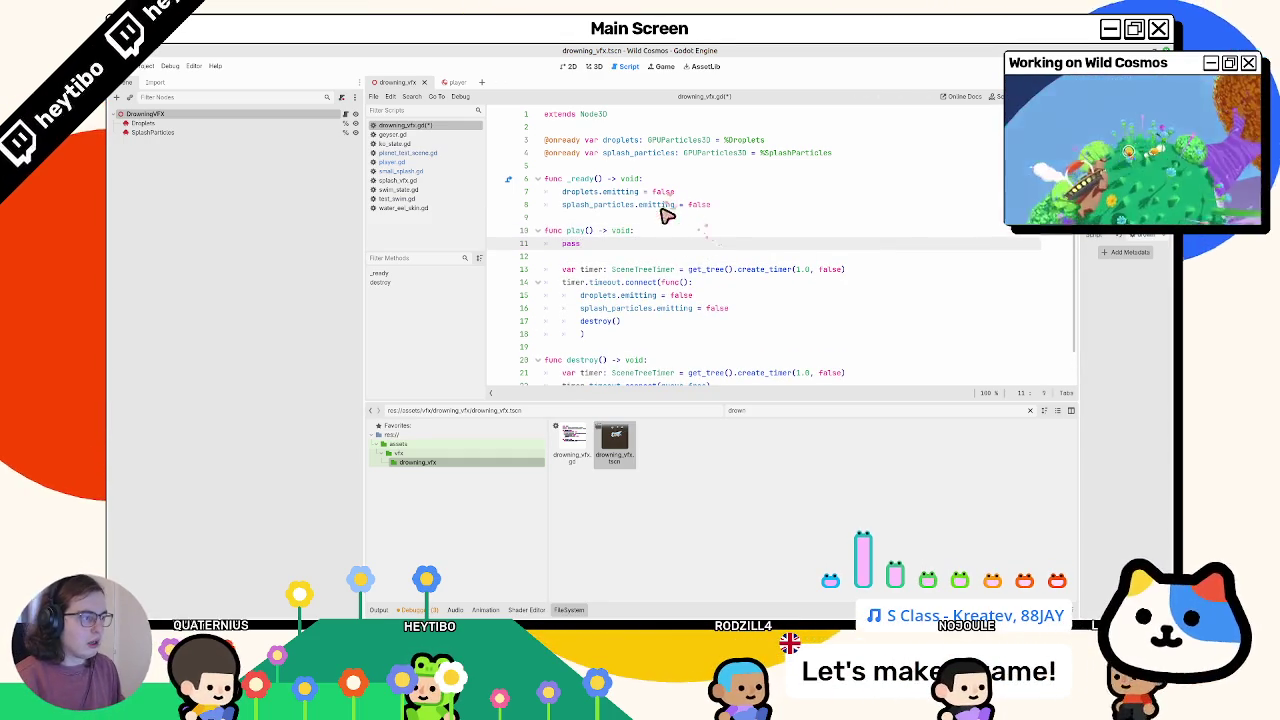
pyautogui.moveTo(711, 204)
pyautogui.mouseDown()
pyautogui.moveTo(625, 212)
pyautogui.moveTo(562, 192)
pyautogui.mouseUp()
pyautogui.hotkey('ctrl', 'c')
pyautogui.doubleClick(571, 243)
pyautogui.hotkey('ctrl', 'v')
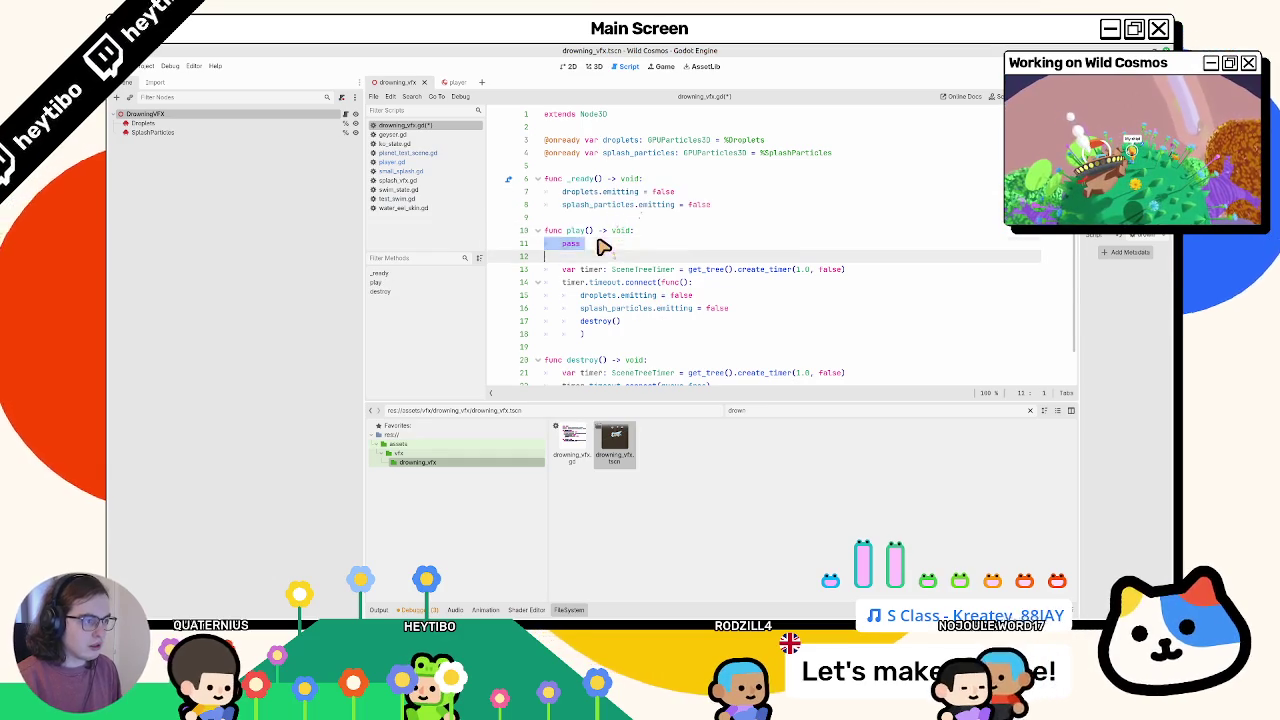
pyautogui.press('Return')
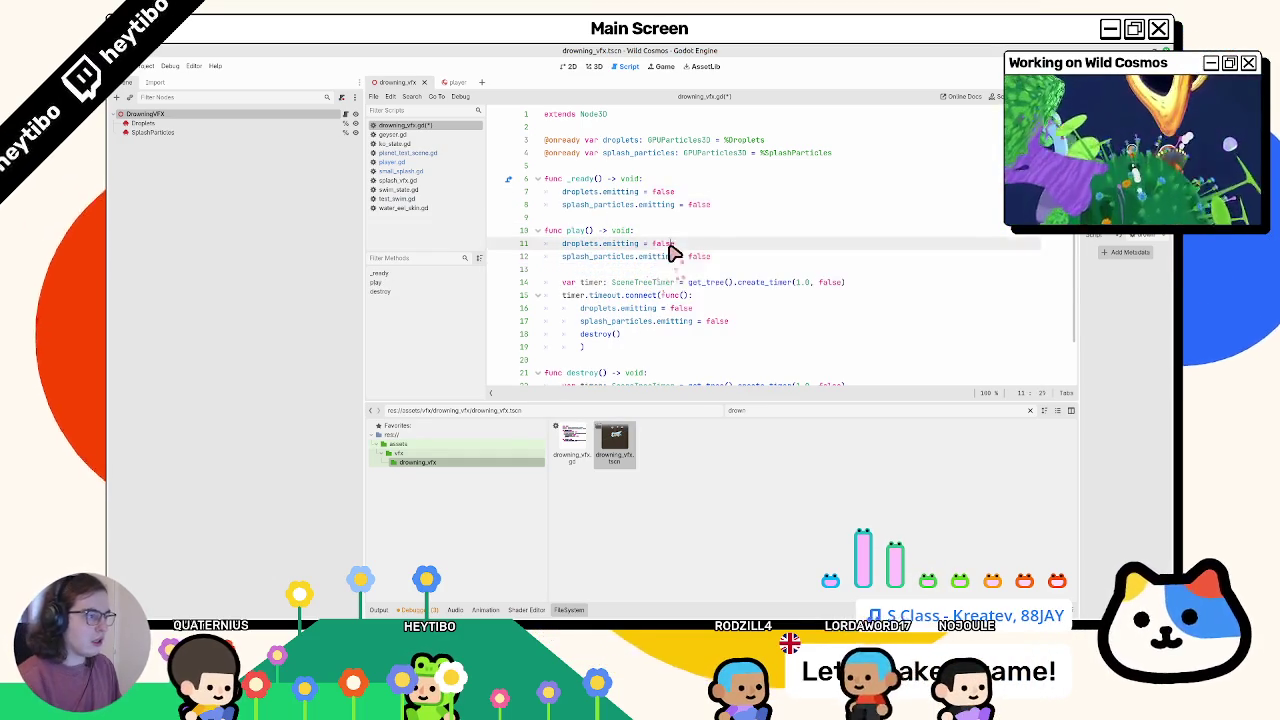
pyautogui.doubleClick(698, 257)
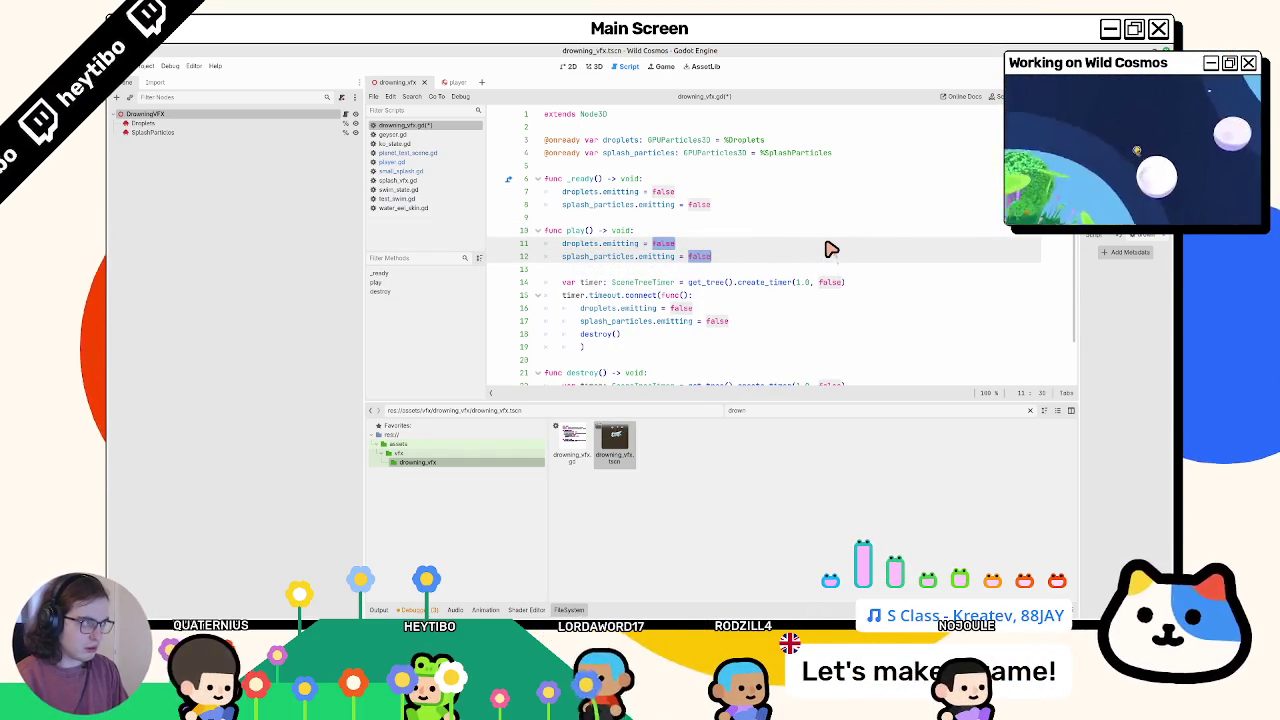
pyautogui.write('true')
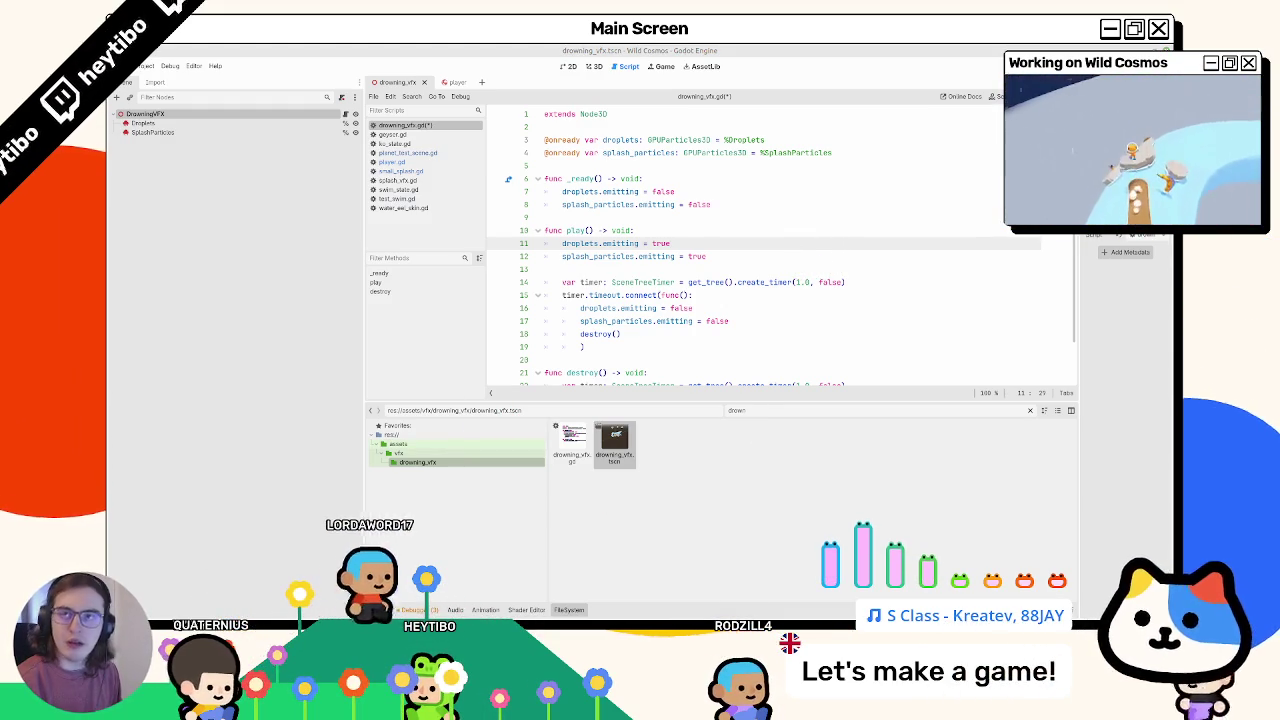
# Step: Delete the play() and destroy() functions, leaving only _ready() in drowning_vfx.gd
pyautogui.moveTo(680, 214)
pyautogui.mouseDown()
pyautogui.moveTo(608, 226)
pyautogui.moveTo(608, 528)
pyautogui.mouseUp()
pyautogui.press('Delete')
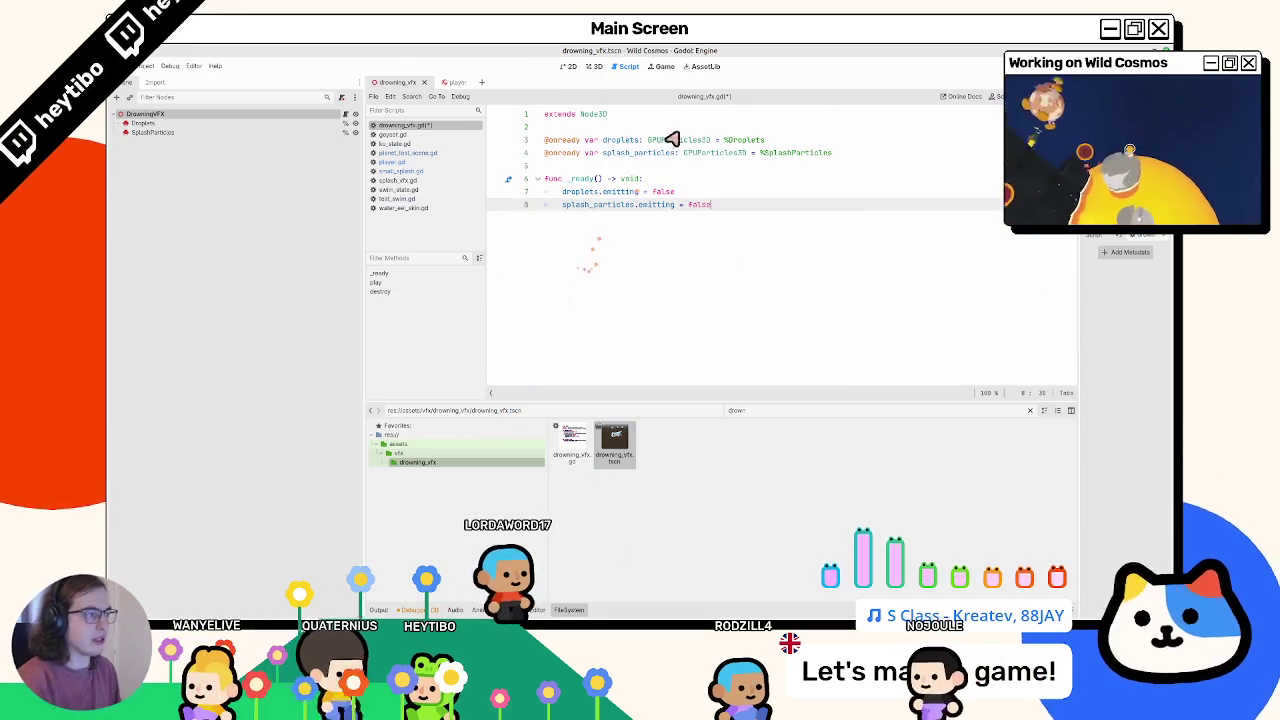
pyautogui.click(595, 67)
pyautogui.hotkey('ctrl', 'a')
# Step: Add an AnimationPlayer under DrowningVFX and create a 1.0 s animation named 'default'
pyautogui.write('animation')
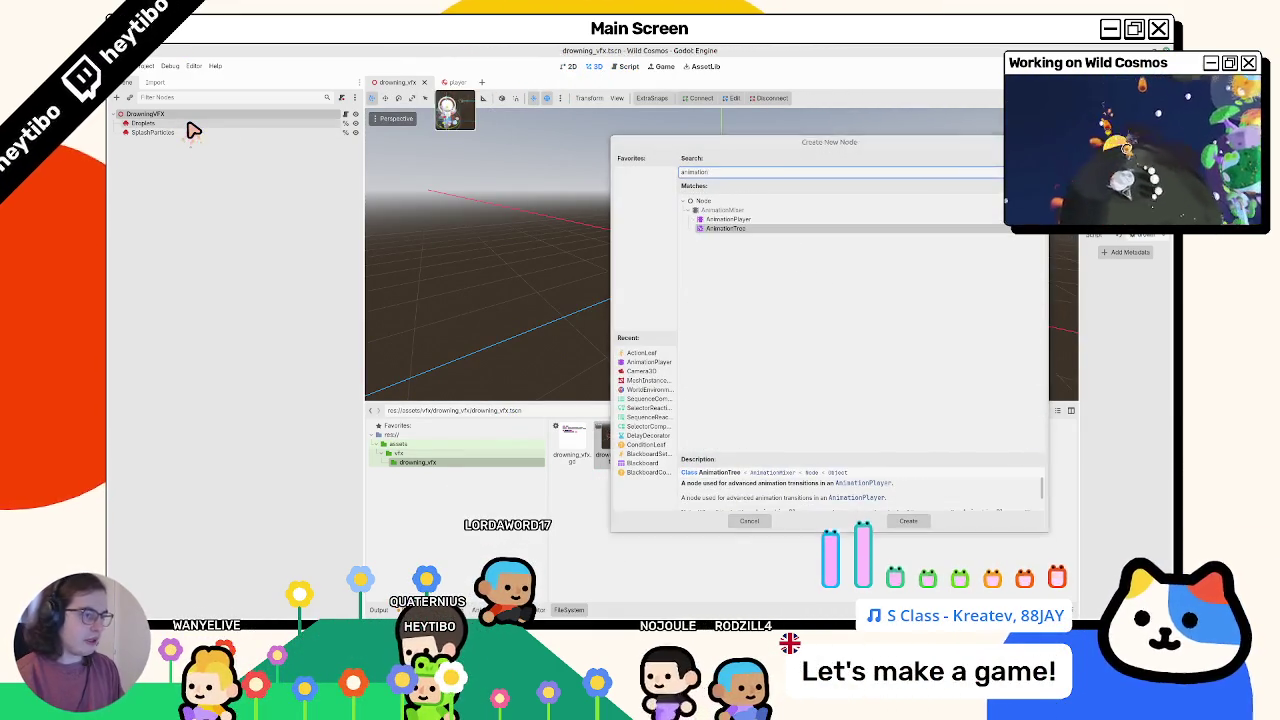
pyautogui.press('Return')
pyautogui.hotkey('ctrl', 'a')
pyautogui.write('animationplayer')
pyautogui.press('Return')
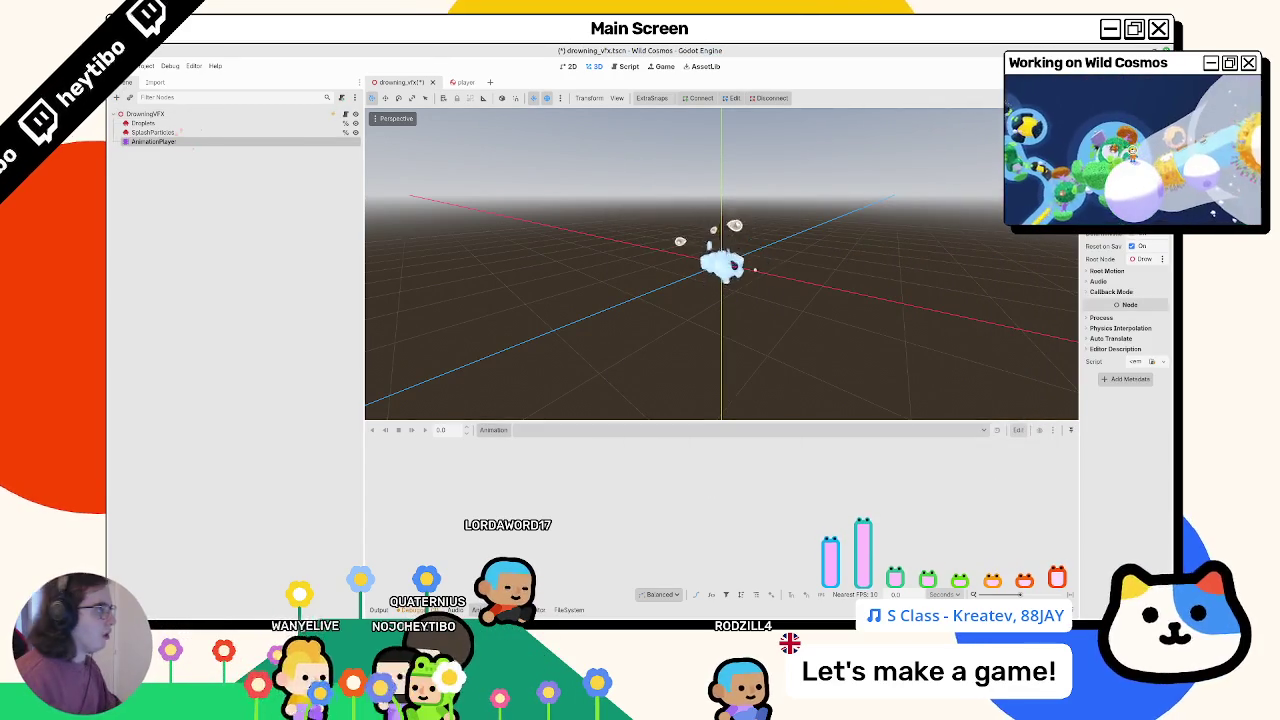
pyautogui.click(493, 430)
pyautogui.click(505, 449)
pyautogui.press('BackSpace')
pyautogui.press('BackSpace')
pyautogui.press('BackSpace')
pyautogui.write('default')
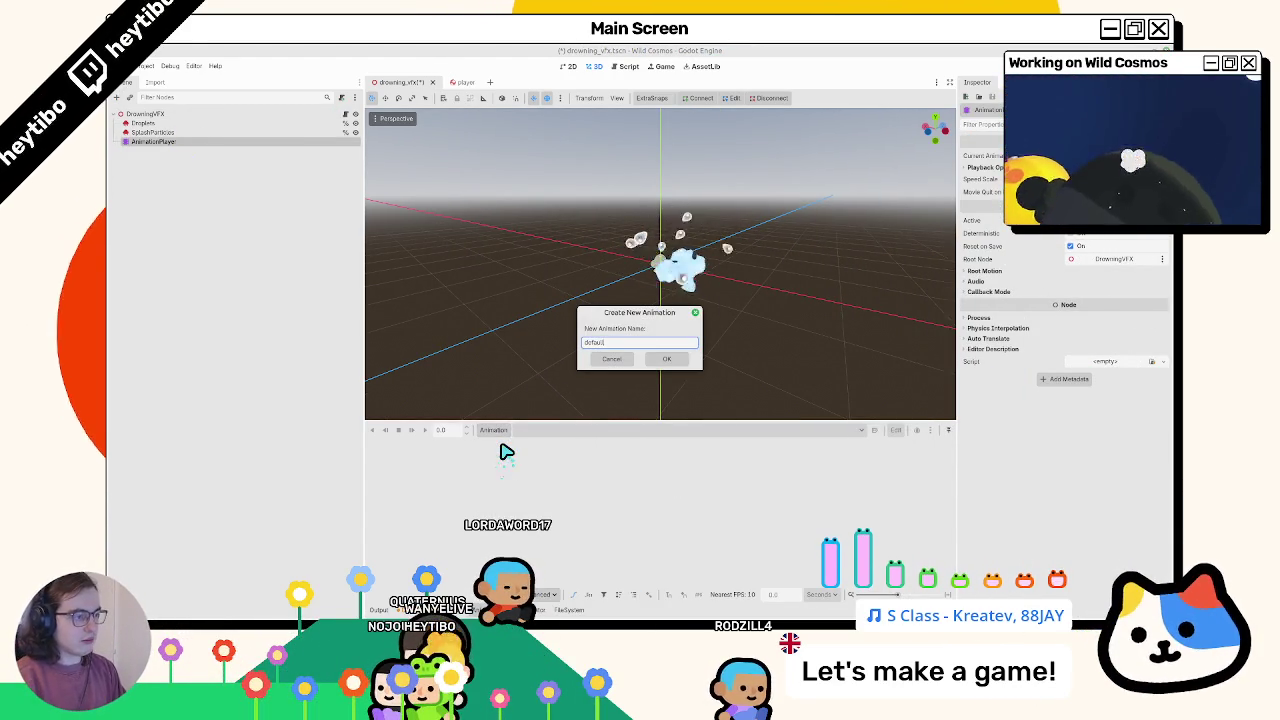
pyautogui.press('Return')
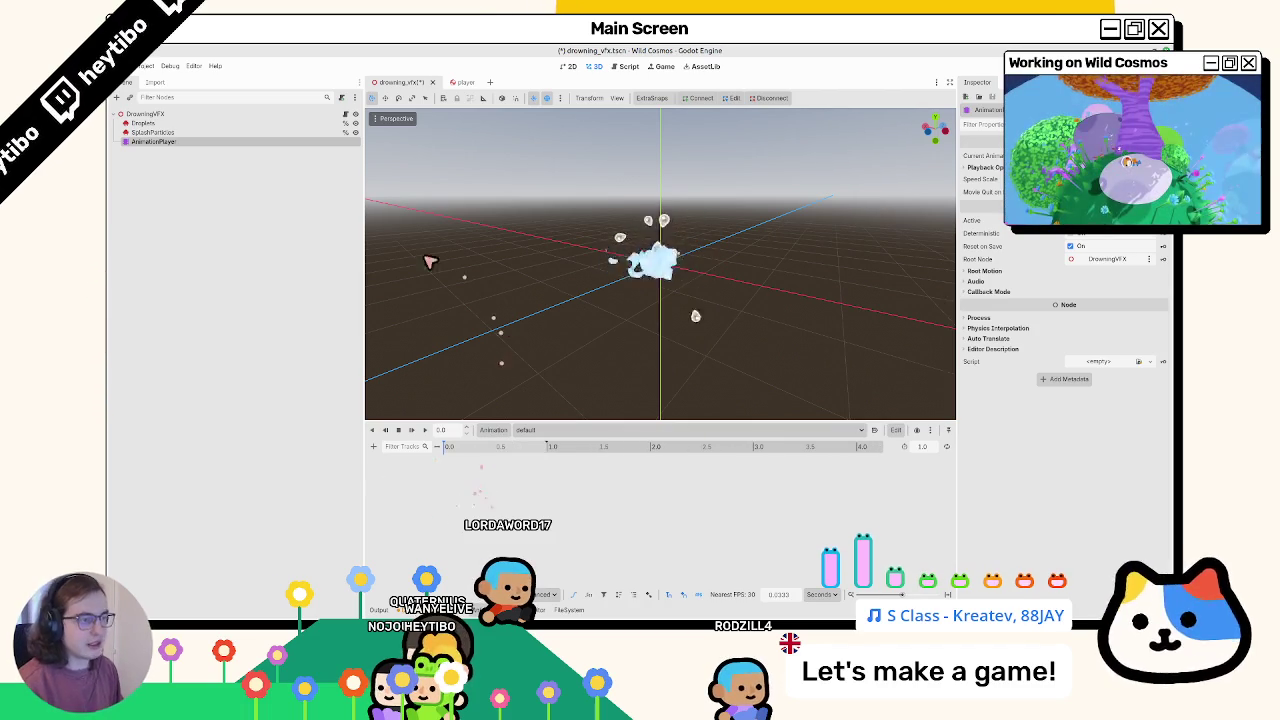
# Step: Create animation tracks keying the Droplets emitting and amount_ratio properties
pyautogui.click(145, 123)
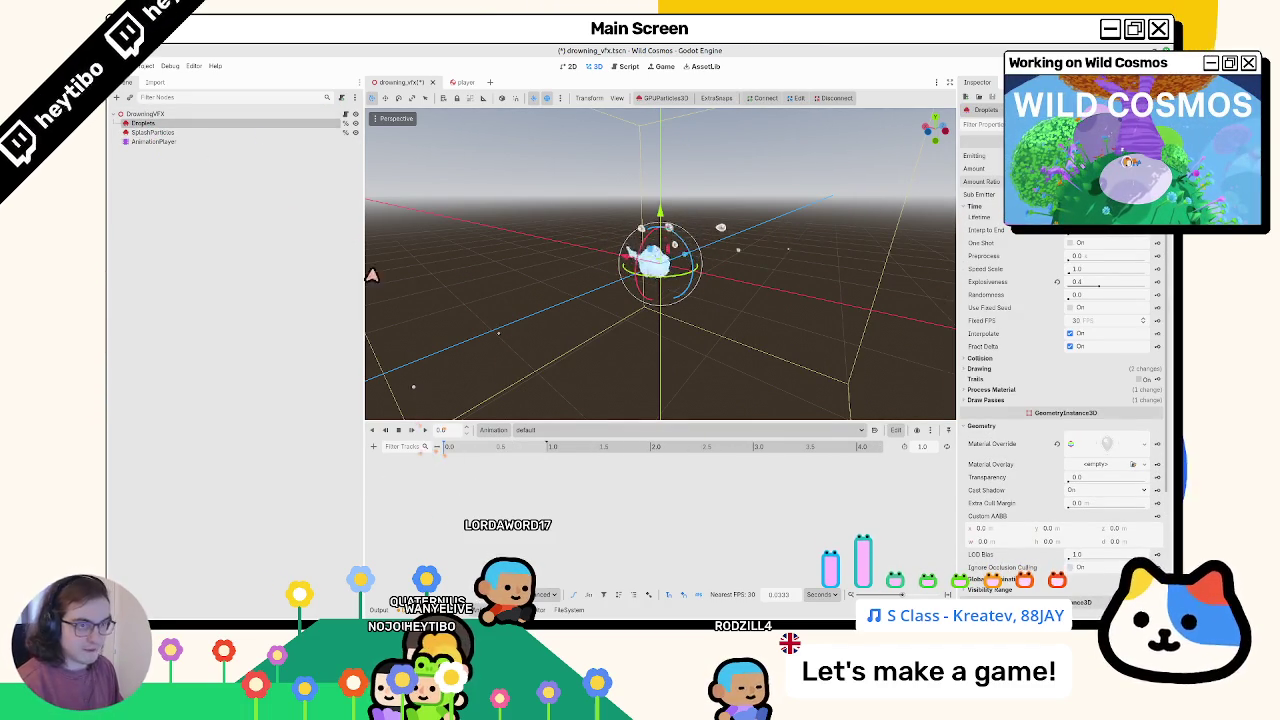
pyautogui.click(1157, 155)
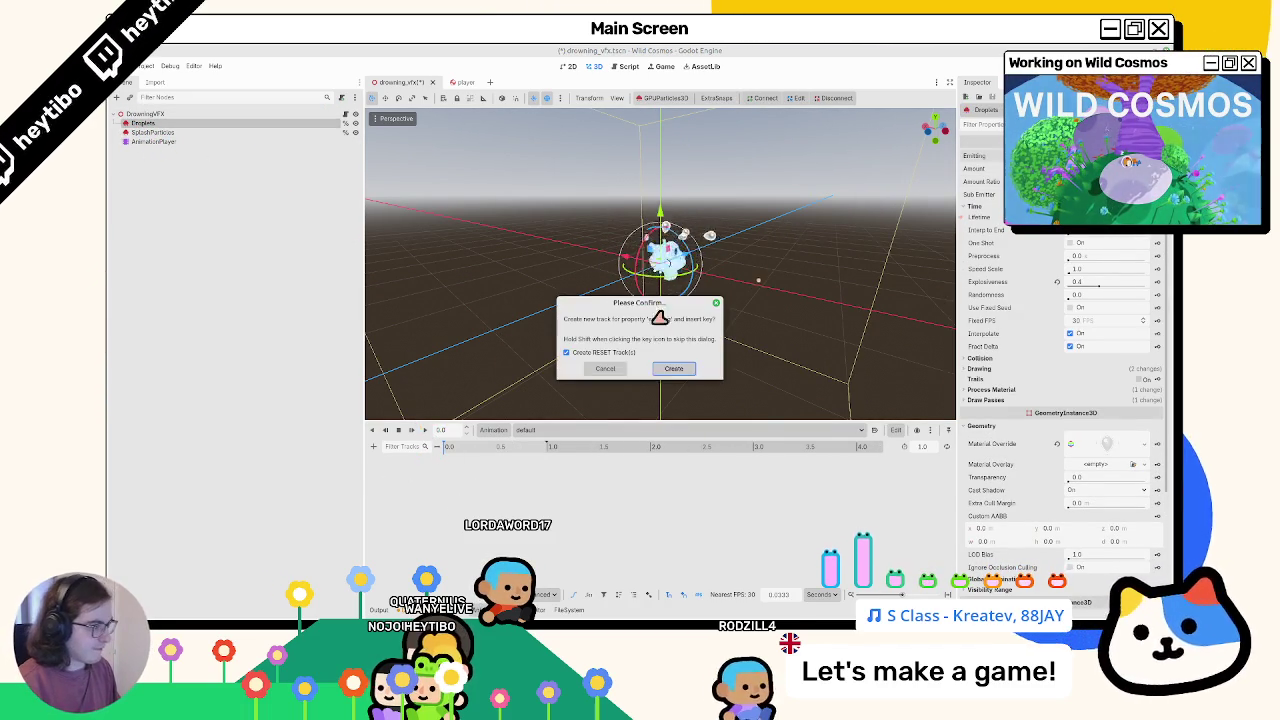
pyautogui.click(676, 367)
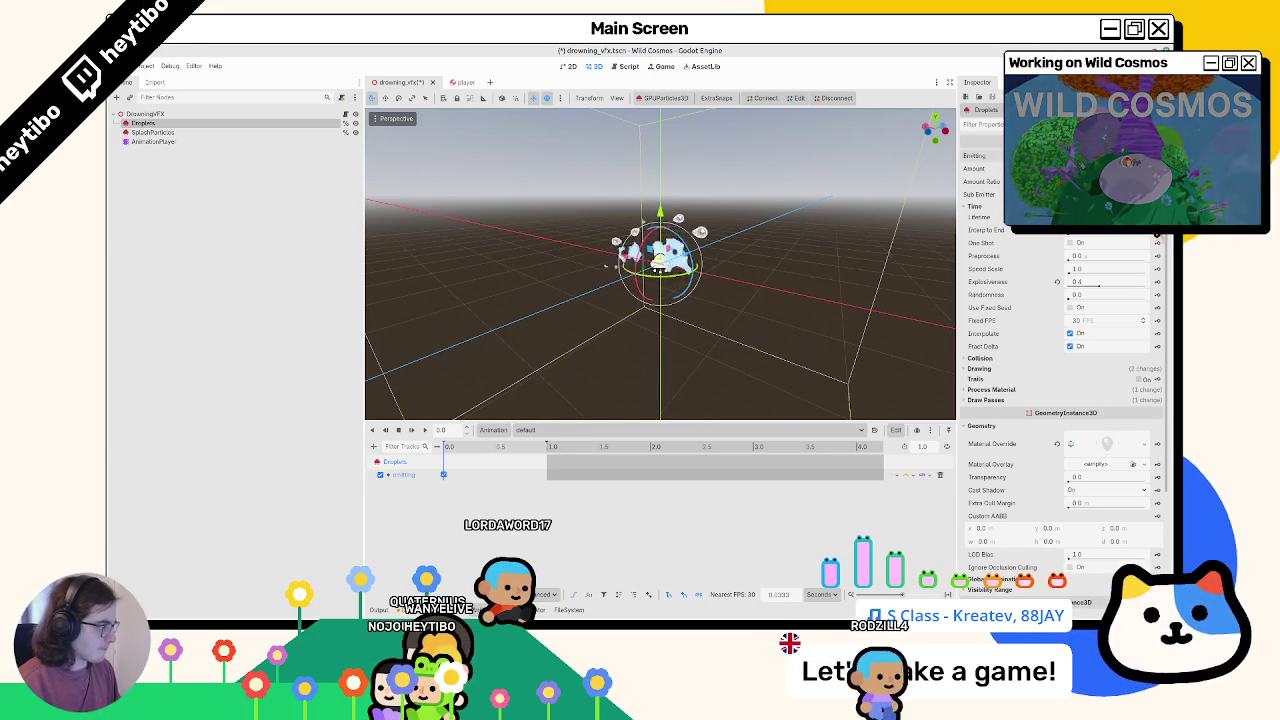
pyautogui.click(1157, 181)
pyautogui.click(688, 368)
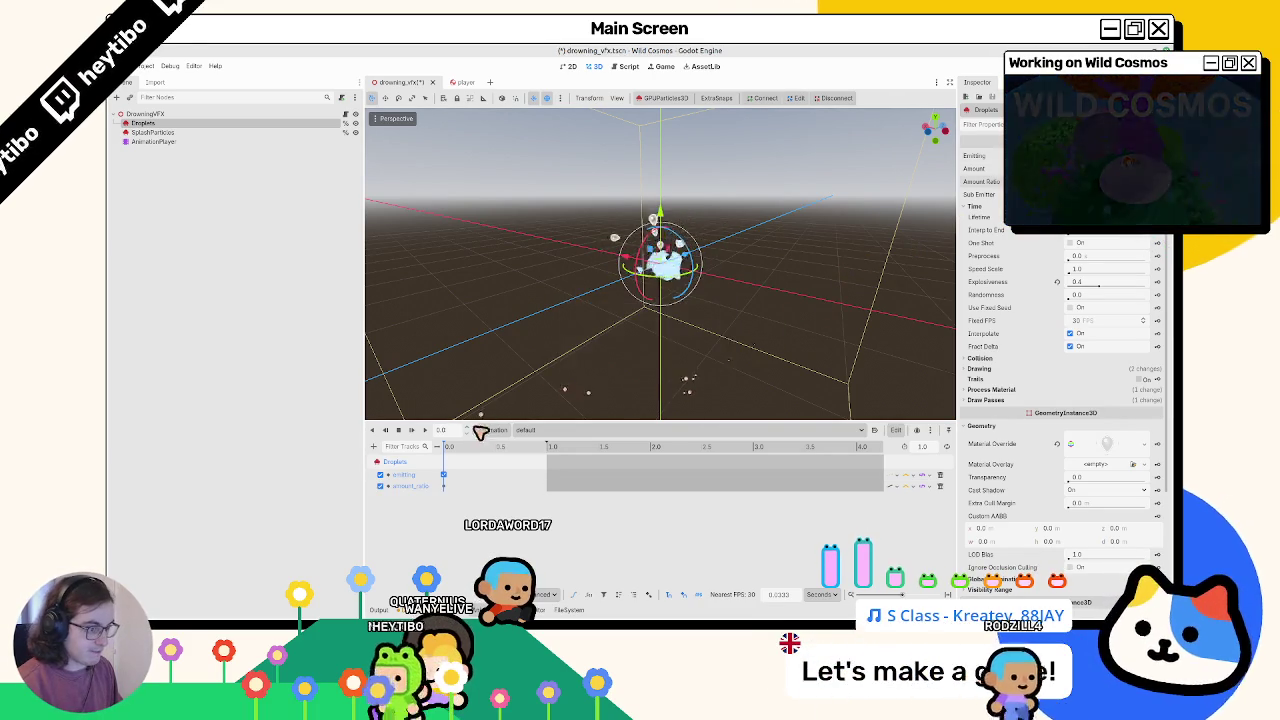
# Step: Extend the default animation to 2 seconds and move the 1.0 s keyframes later
pyautogui.moveTo(457, 449); pyautogui.dragTo(571, 451)
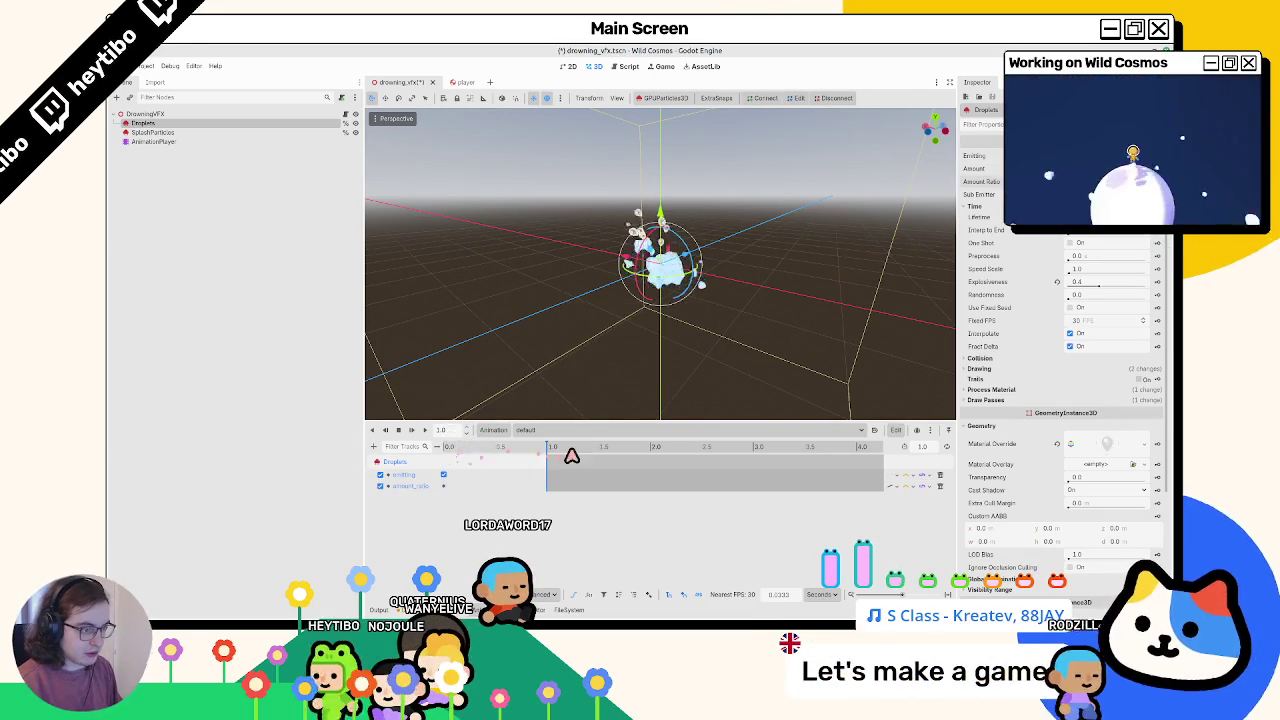
pyautogui.click(441, 485)
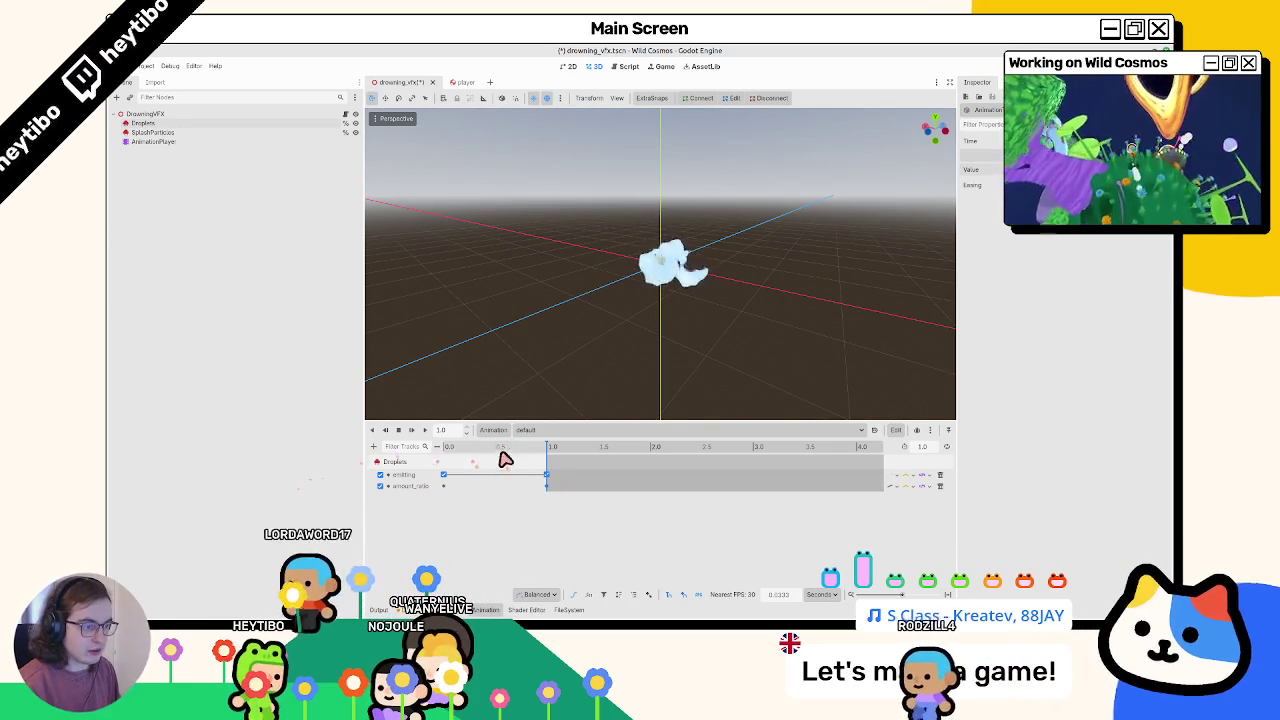
pyautogui.click(411, 433)
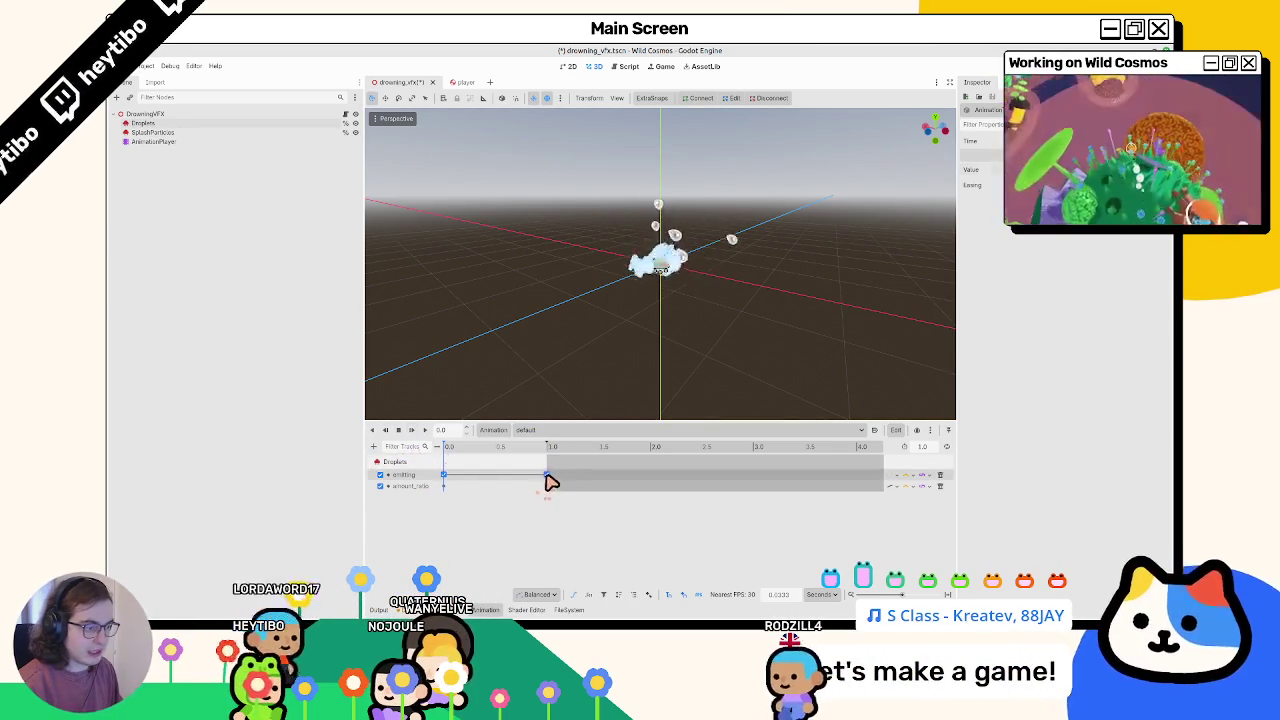
pyautogui.click(414, 433)
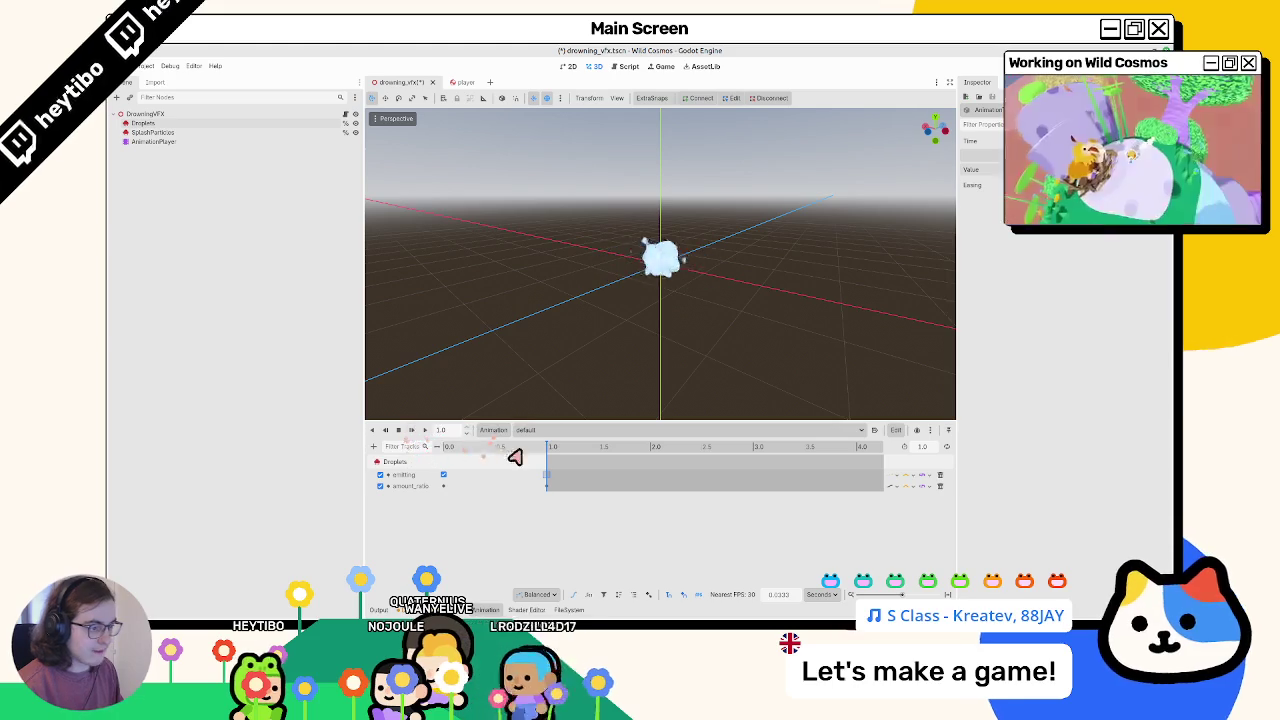
pyautogui.click(923, 446)
pyautogui.write('2')
pyautogui.press('Return')
pyautogui.moveTo(677, 460)
pyautogui.mouseDown()
pyautogui.moveTo(537, 517)
pyautogui.moveTo(560, 489)
pyautogui.moveTo(652, 505)
pyautogui.mouseUp()
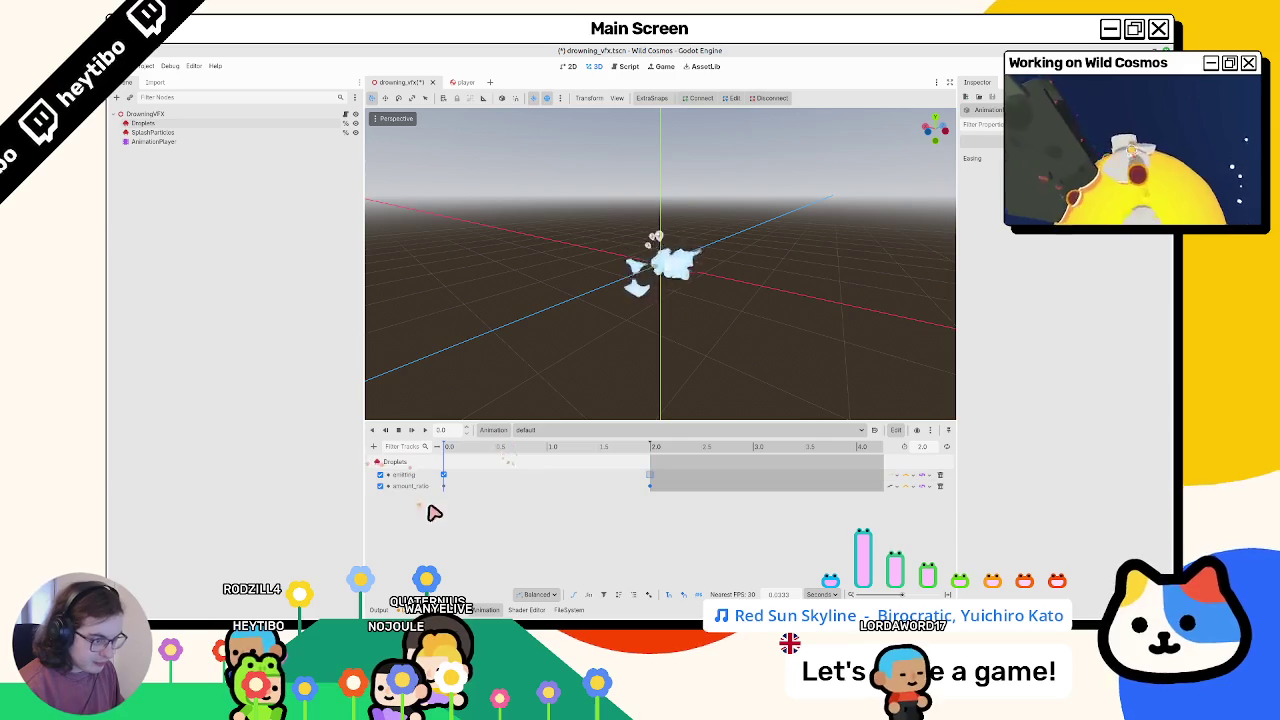
pyautogui.click(650, 486)
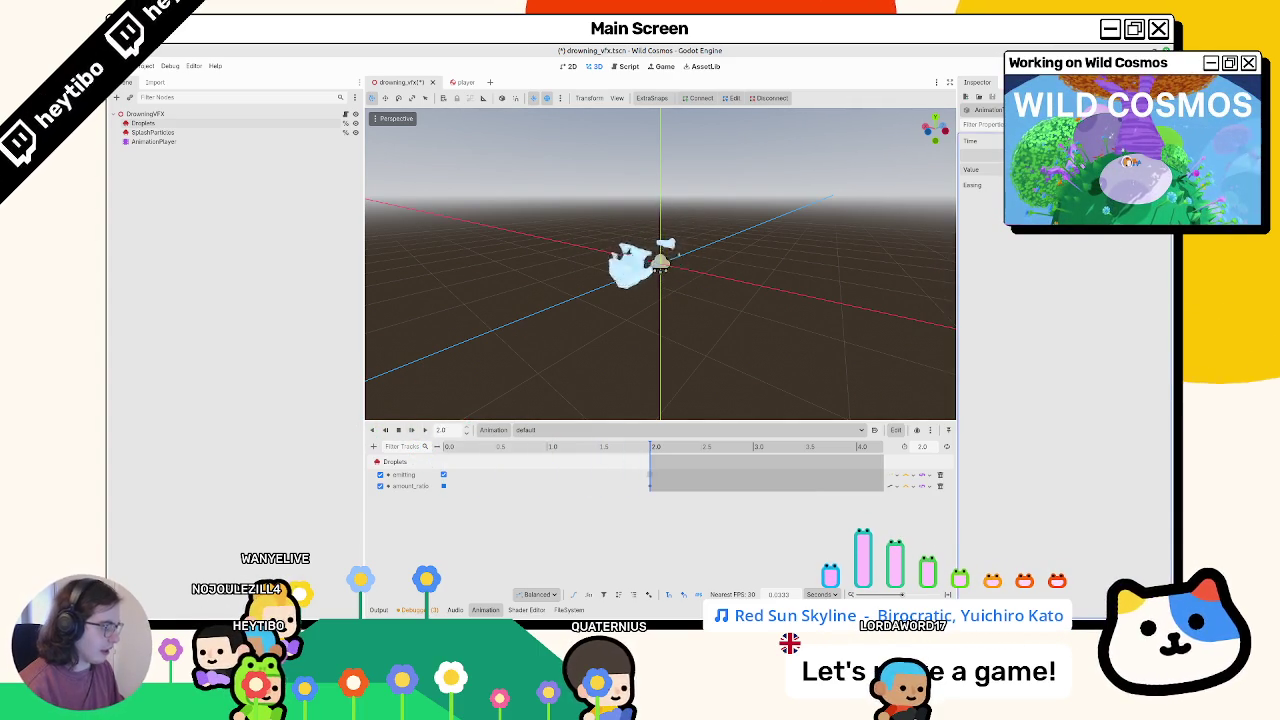
pyautogui.click(407, 433)
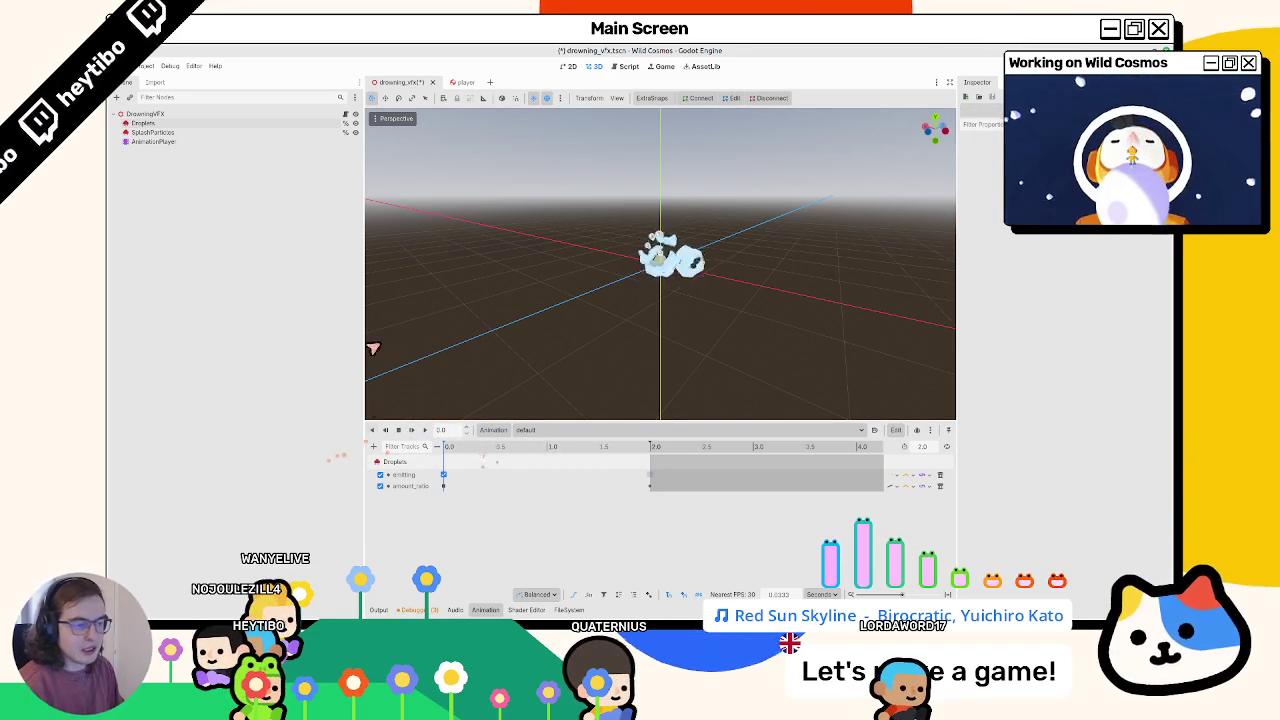
pyautogui.click(167, 125)
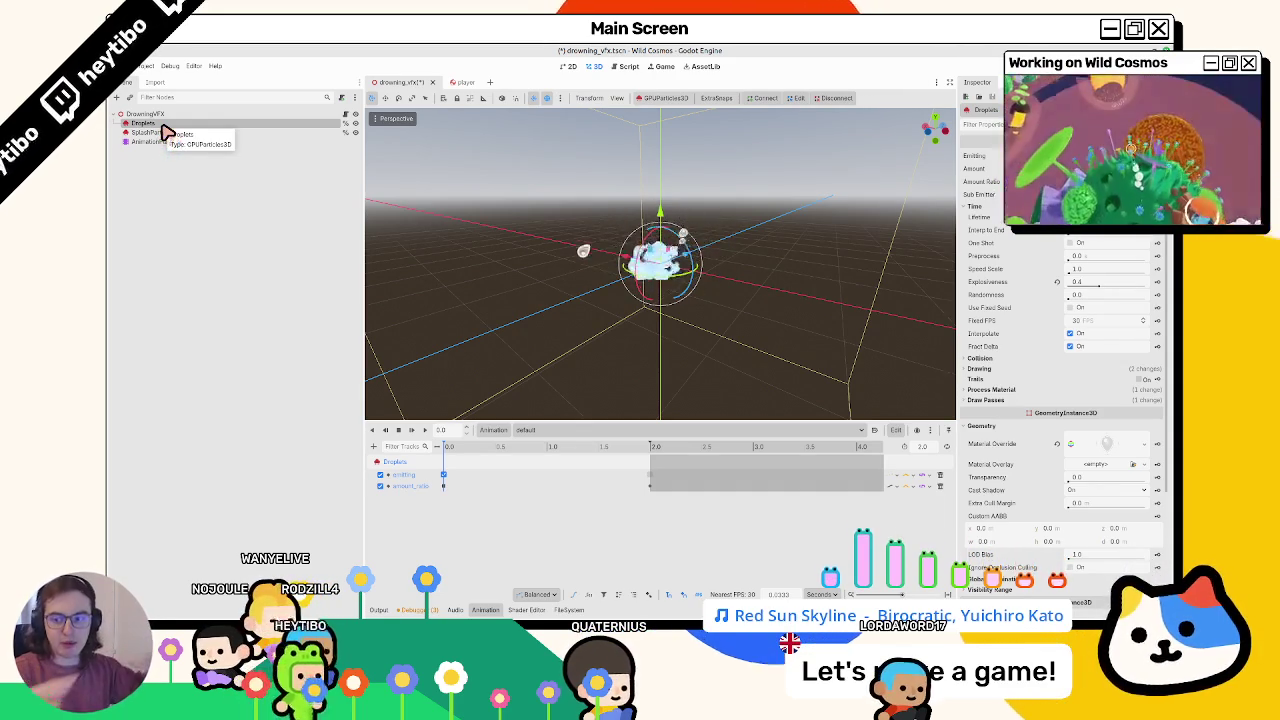
pyautogui.click(165, 142)
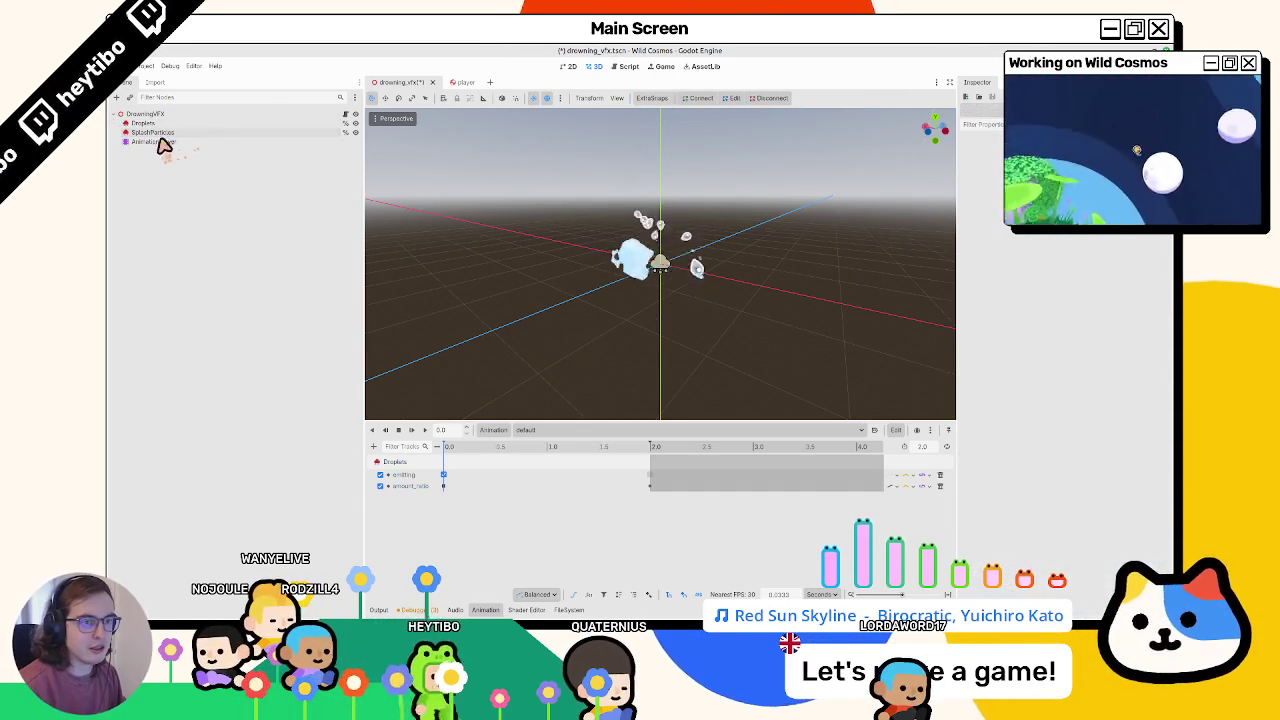
# Step: Key the SplashParticles emitting and amount_ratio properties as new tracks in the default animation
pyautogui.click(160, 132)
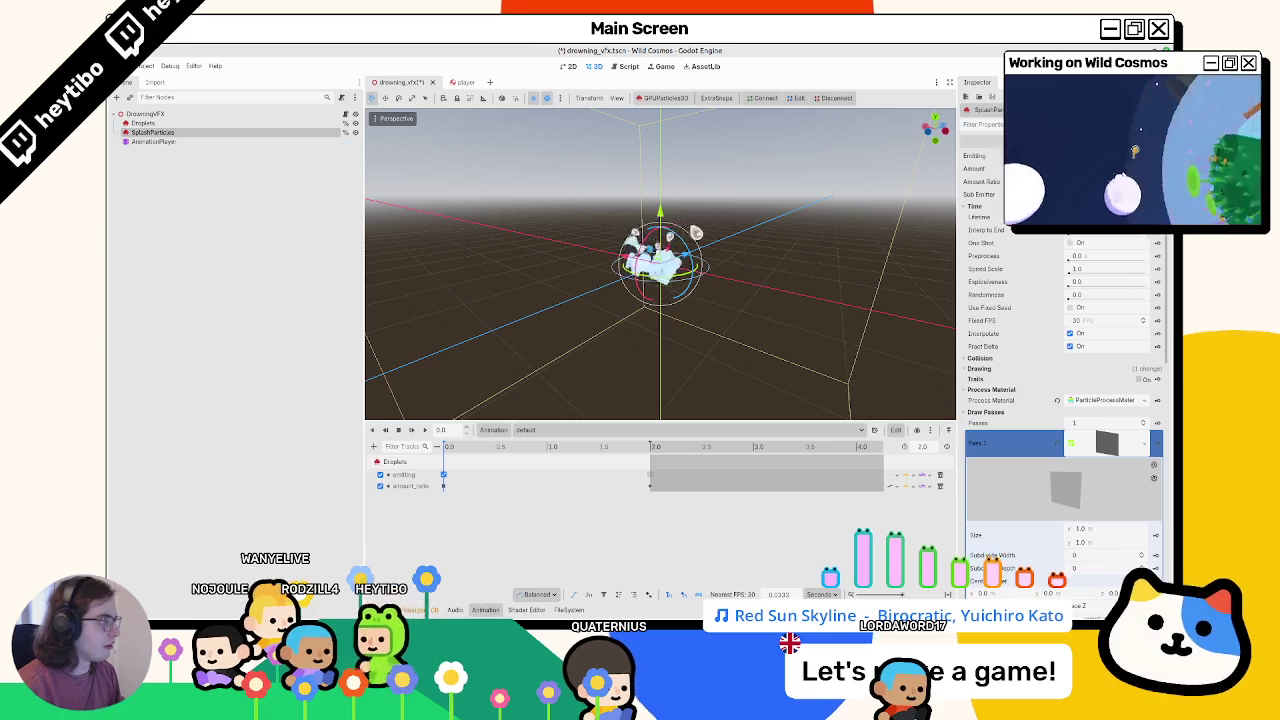
pyautogui.click(1157, 155)
pyautogui.click(680, 366)
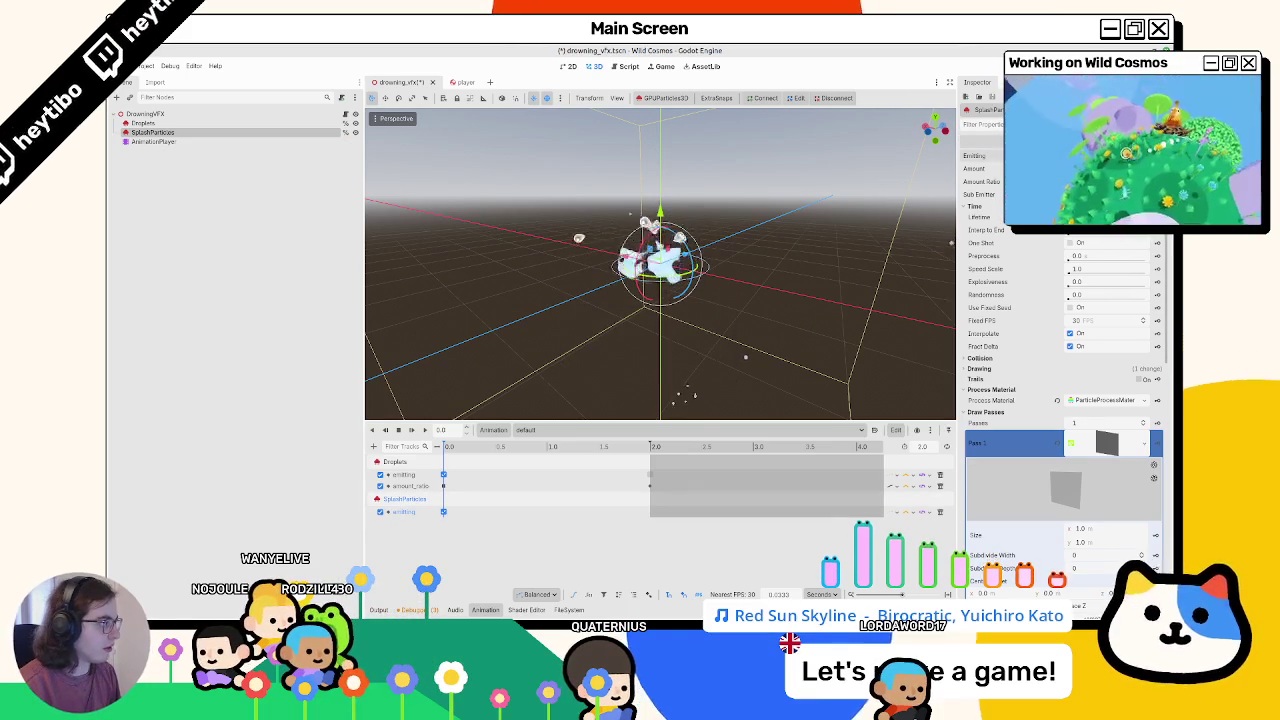
pyautogui.click(1157, 181)
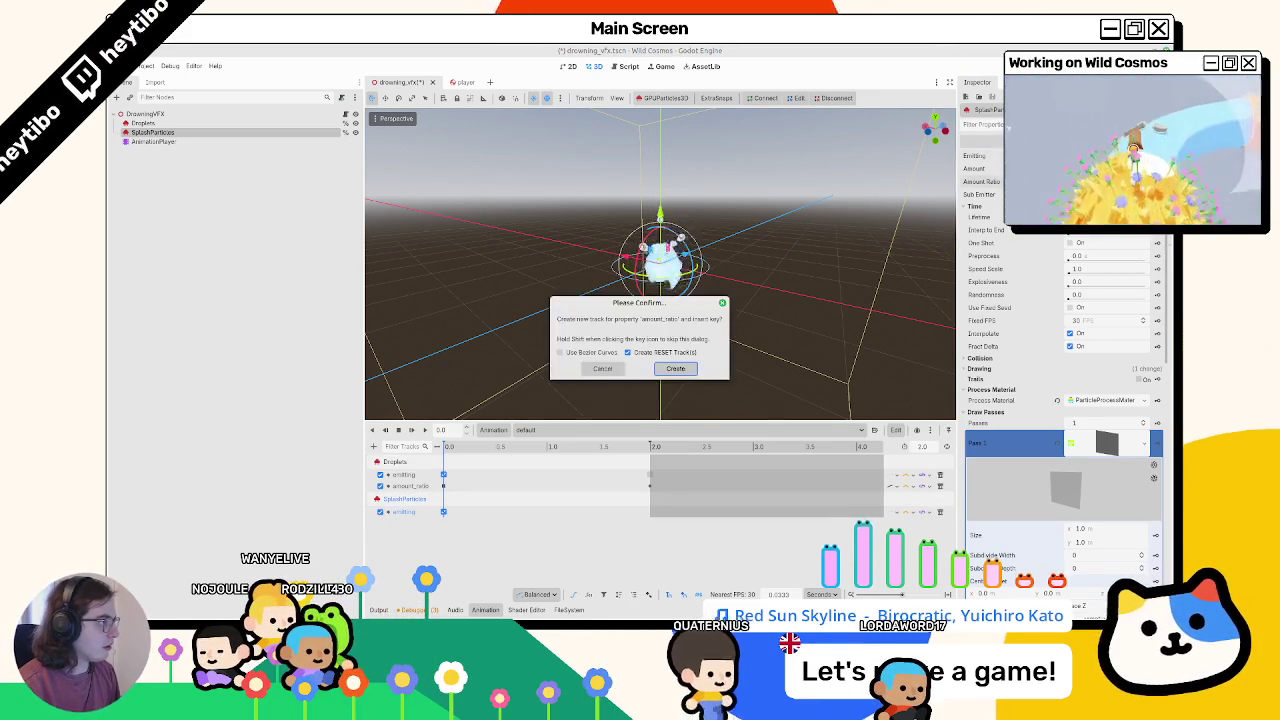
pyautogui.click(680, 366)
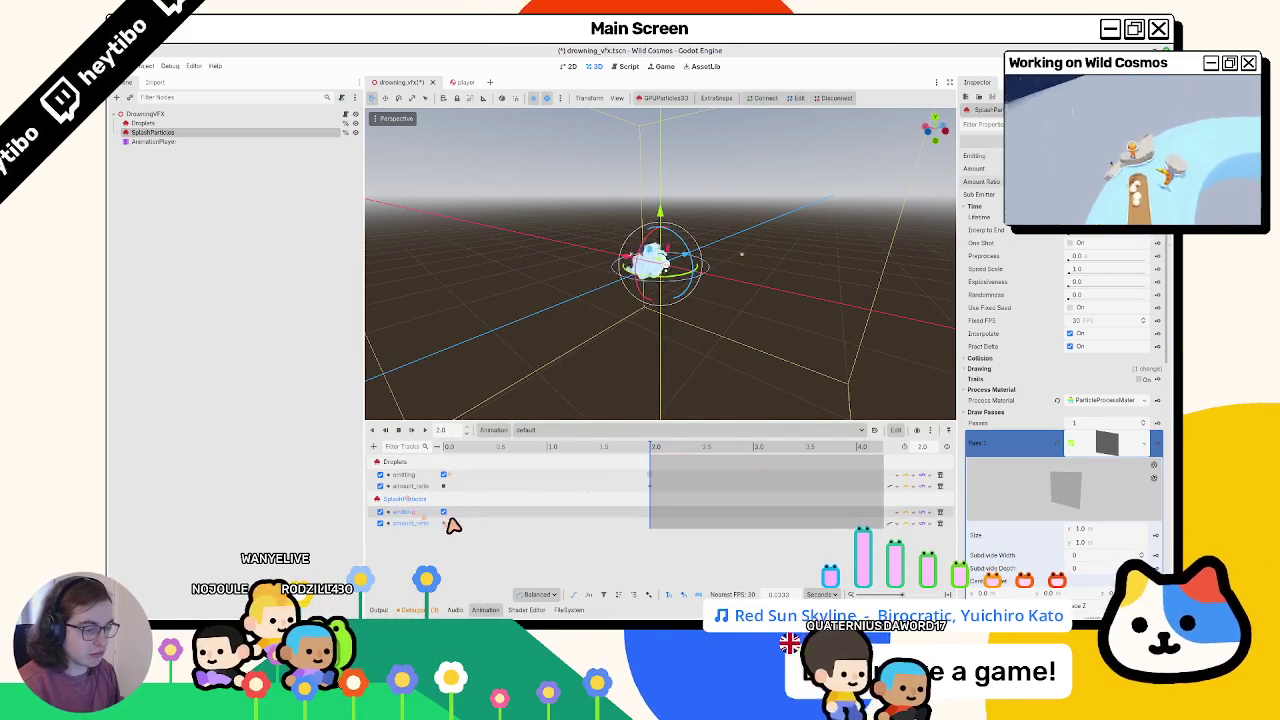
# Step: Widen the animation track name column and move the playhead to the end at 2.0
pyautogui.click(447, 523)
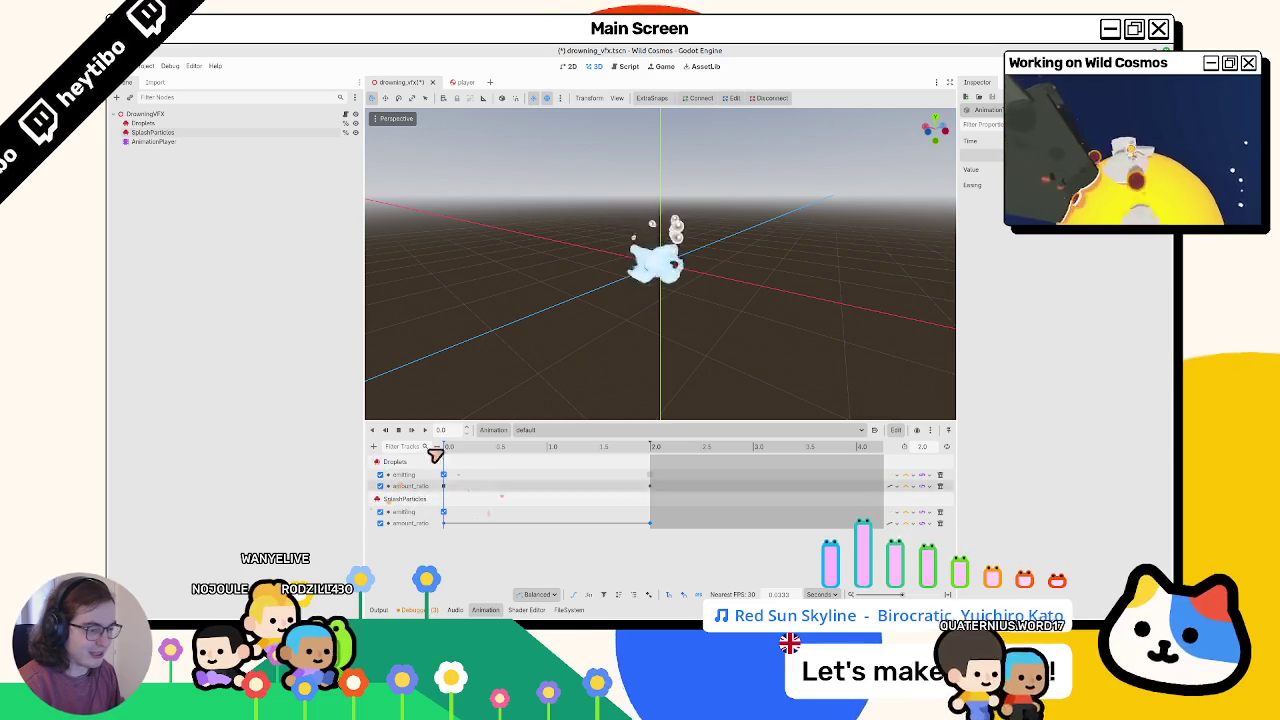
pyautogui.moveTo(443, 451)
pyautogui.mouseDown()
pyautogui.moveTo(471, 457)
pyautogui.moveTo(490, 505)
pyautogui.moveTo(686, 506)
pyautogui.mouseUp()
pyautogui.click(666, 449)
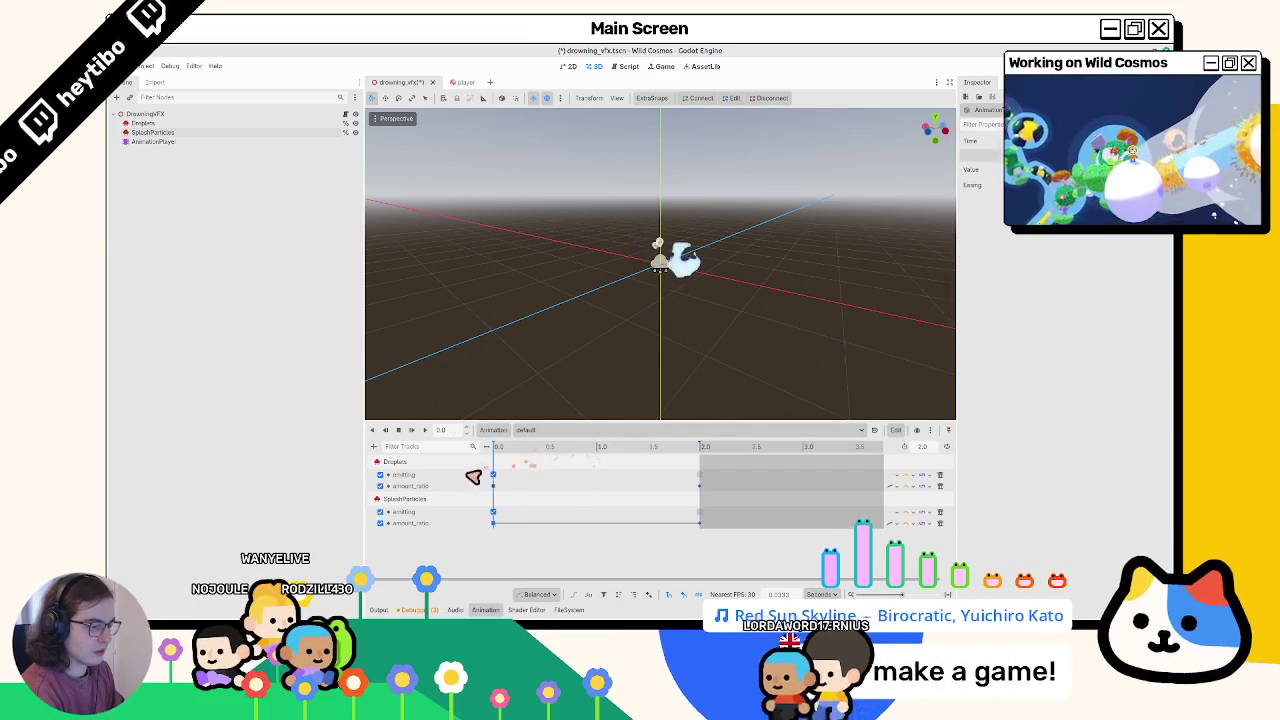
# Step: Rewind the playhead to 0, save drowning_vfx.tscn, and replay the default animation from the start
pyautogui.moveTo(477, 471); pyautogui.dragTo(494, 526)
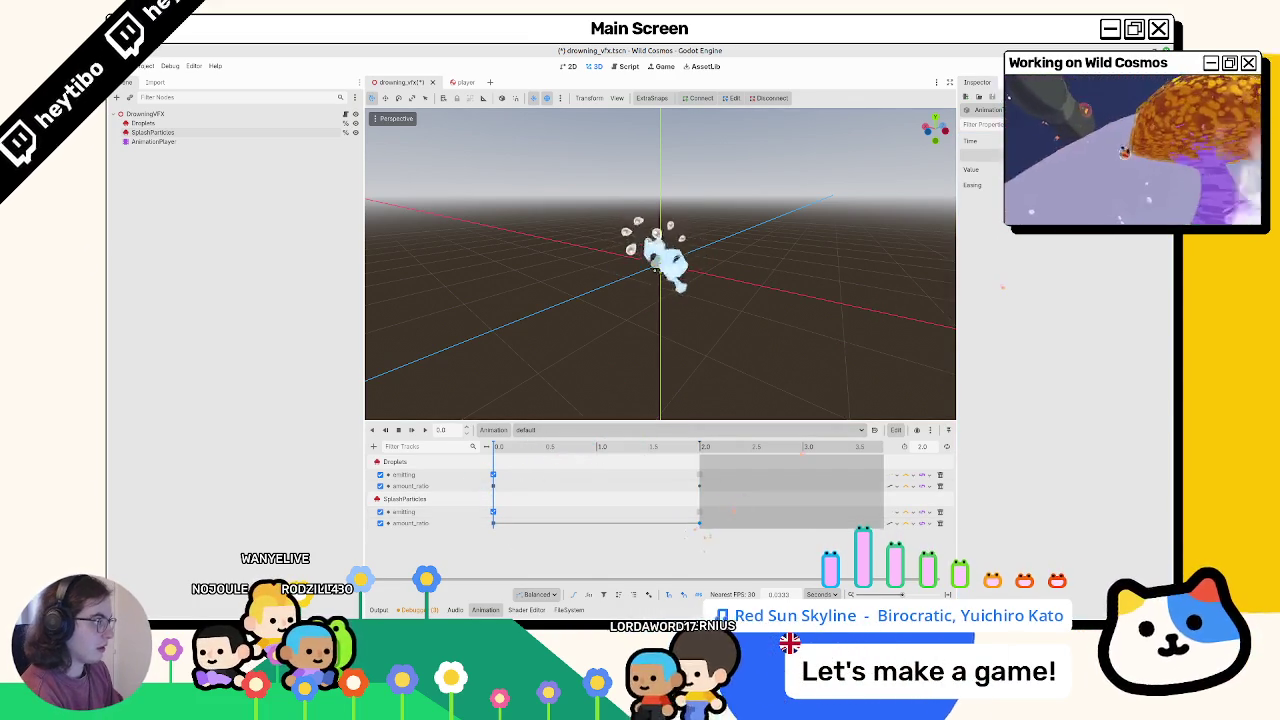
pyautogui.hotkey('ctrl', 's')
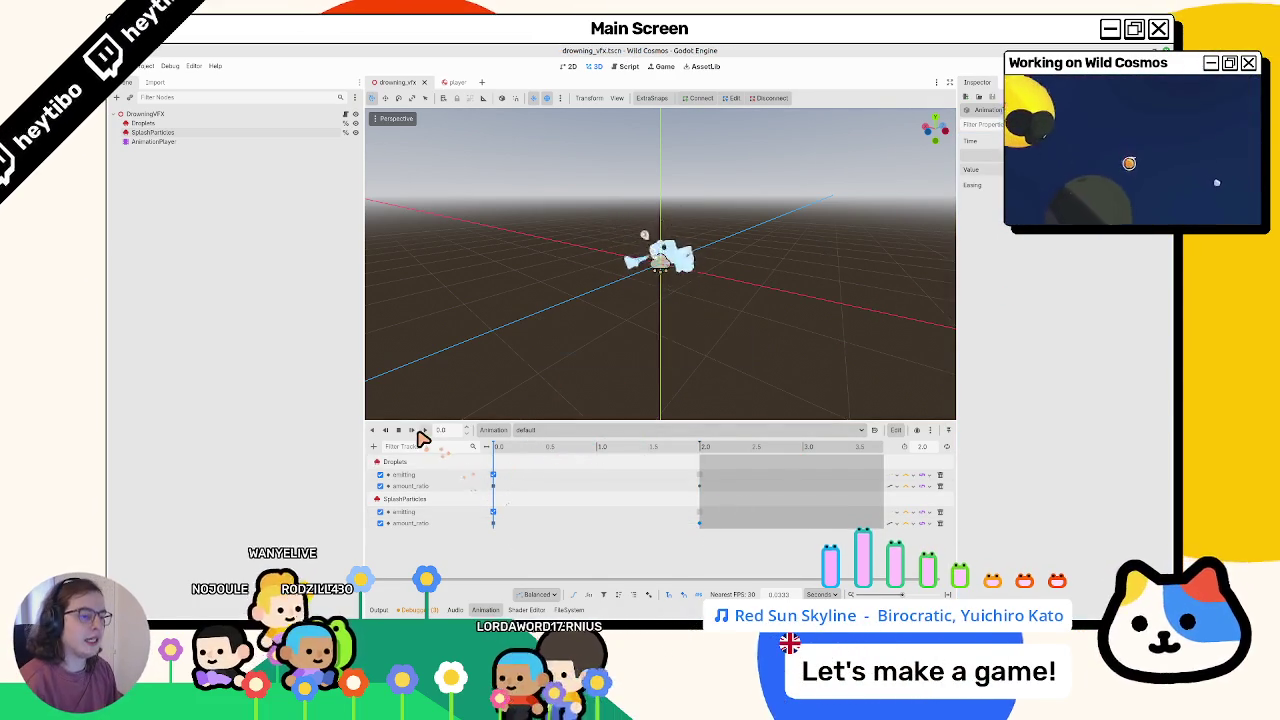
pyautogui.click(421, 436)
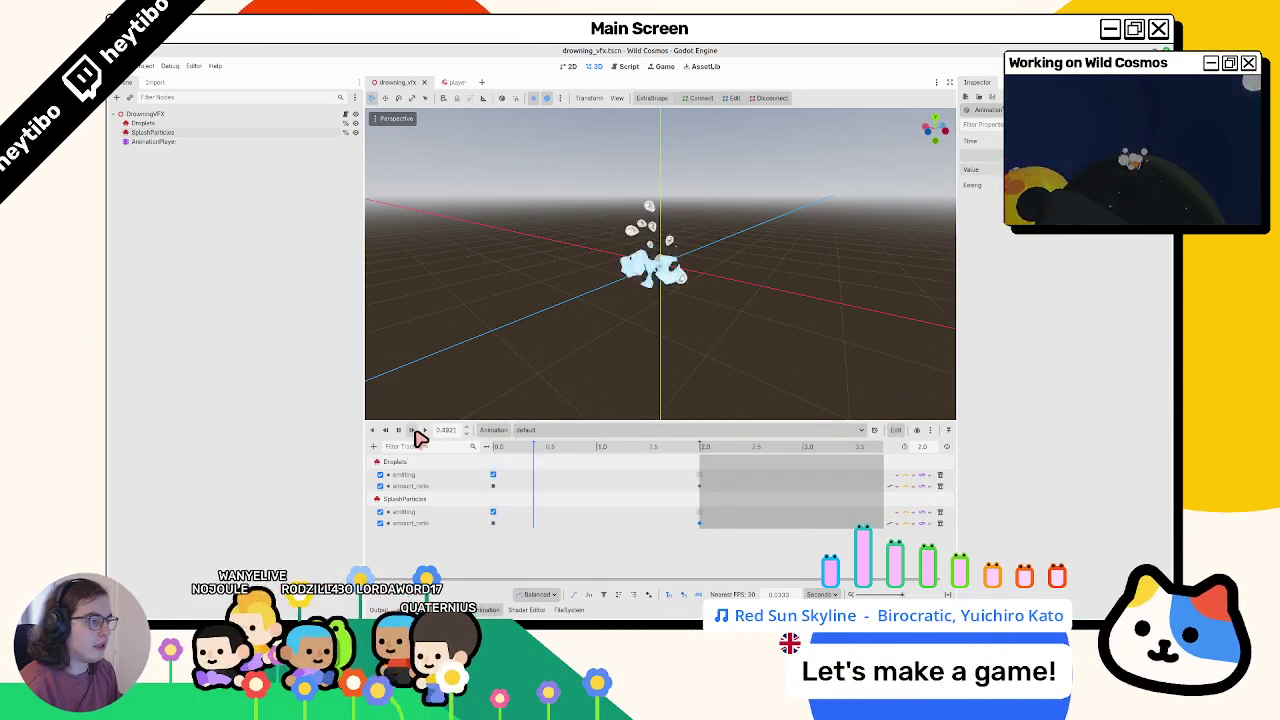
# Step: Give AnimationPlayer a unique name and add an animation_player reference to drowning_vfx.gd
pyautogui.click(300, 114)
pyautogui.click(345, 114)
pyautogui.click(260, 142)
pyautogui.rightClick(260, 143)
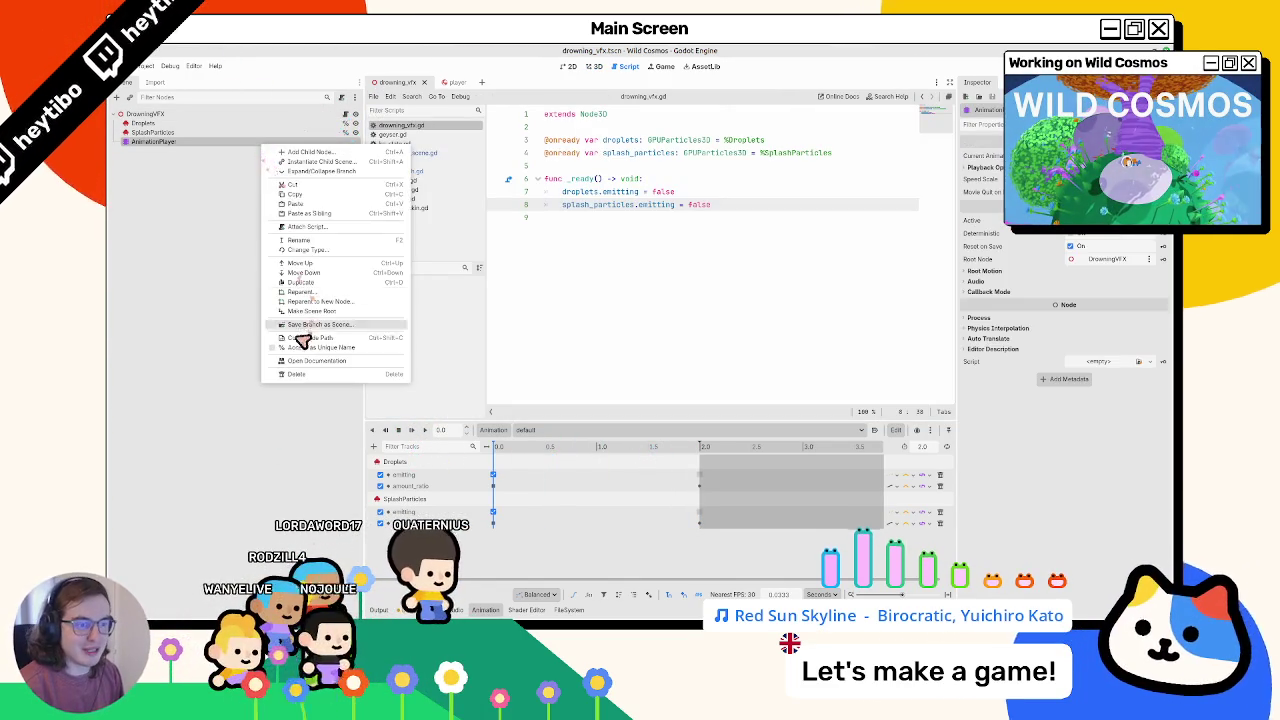
pyautogui.click(306, 338)
pyautogui.moveTo(226, 144)
pyautogui.mouseDown()
pyautogui.moveTo(211, 146)
pyautogui.moveTo(615, 170)
pyautogui.mouseUp()
# Step: Write a play() function calling animation_player.play("default") and save the script
pyautogui.click(630, 264)
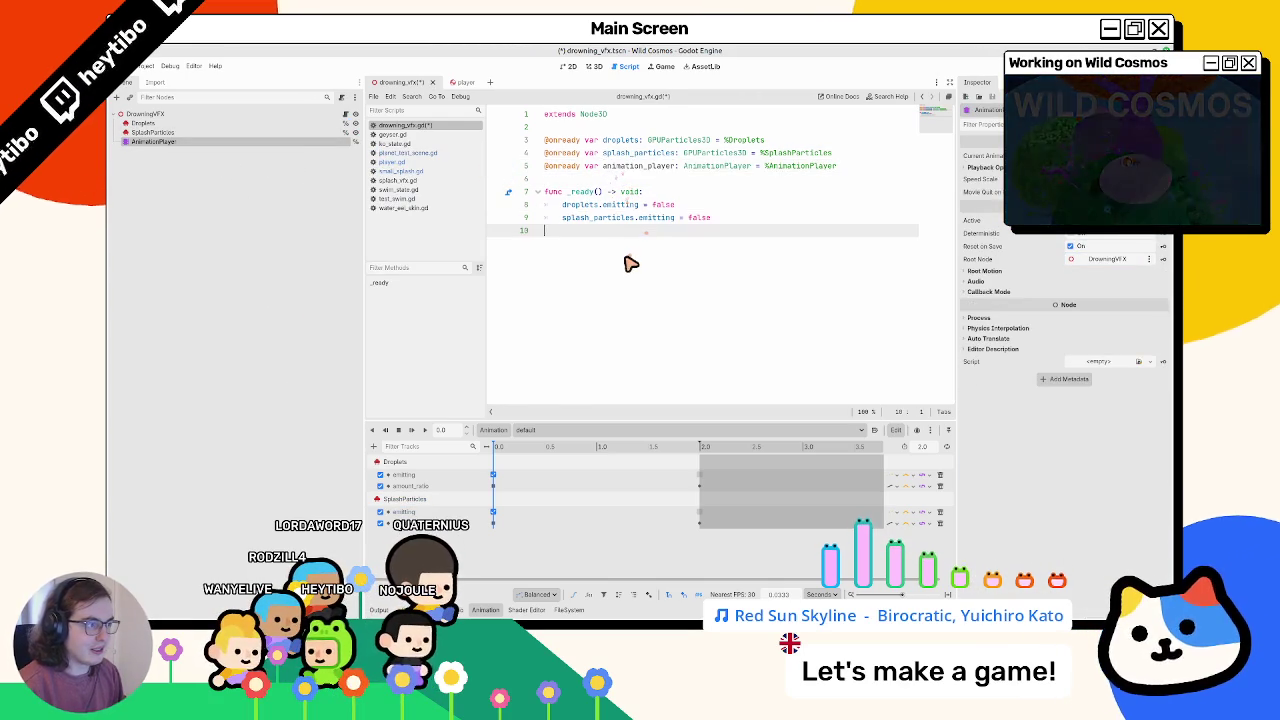
pyautogui.press('Return')
pyautogui.write('play():')
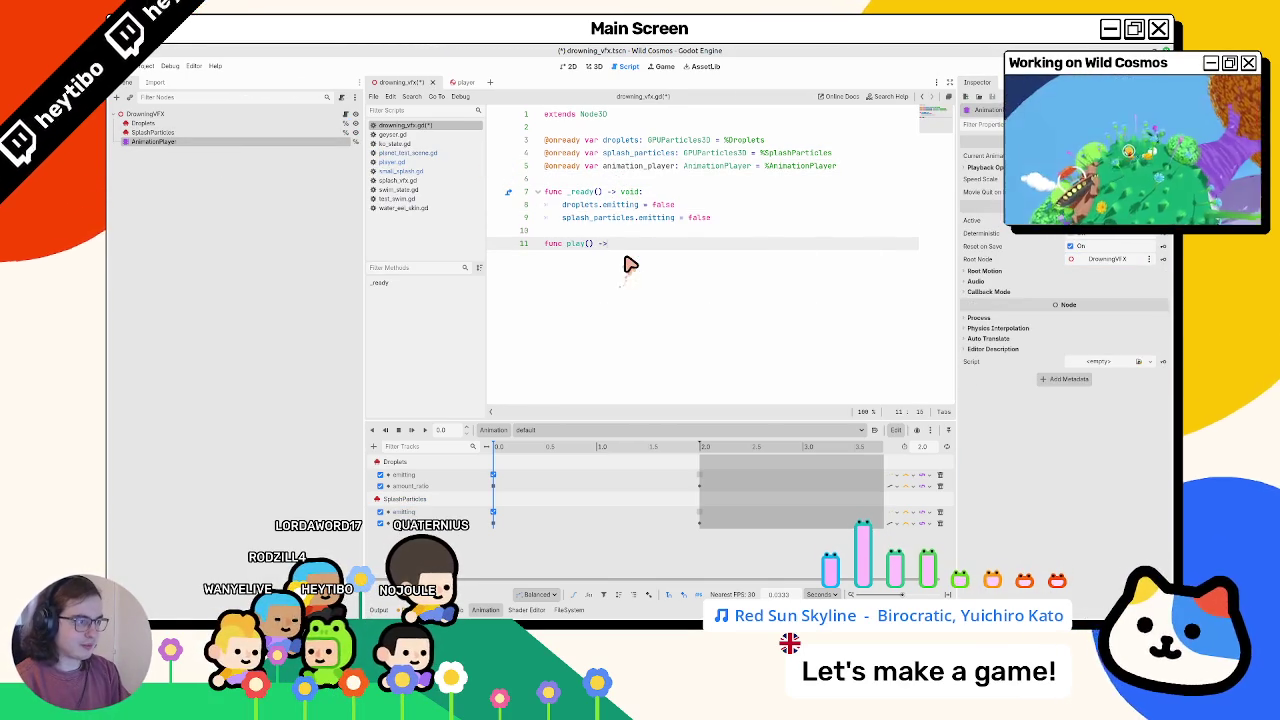
pyautogui.write(':')
pyautogui.press('Return')
pyautogui.write('animation_player.play(')
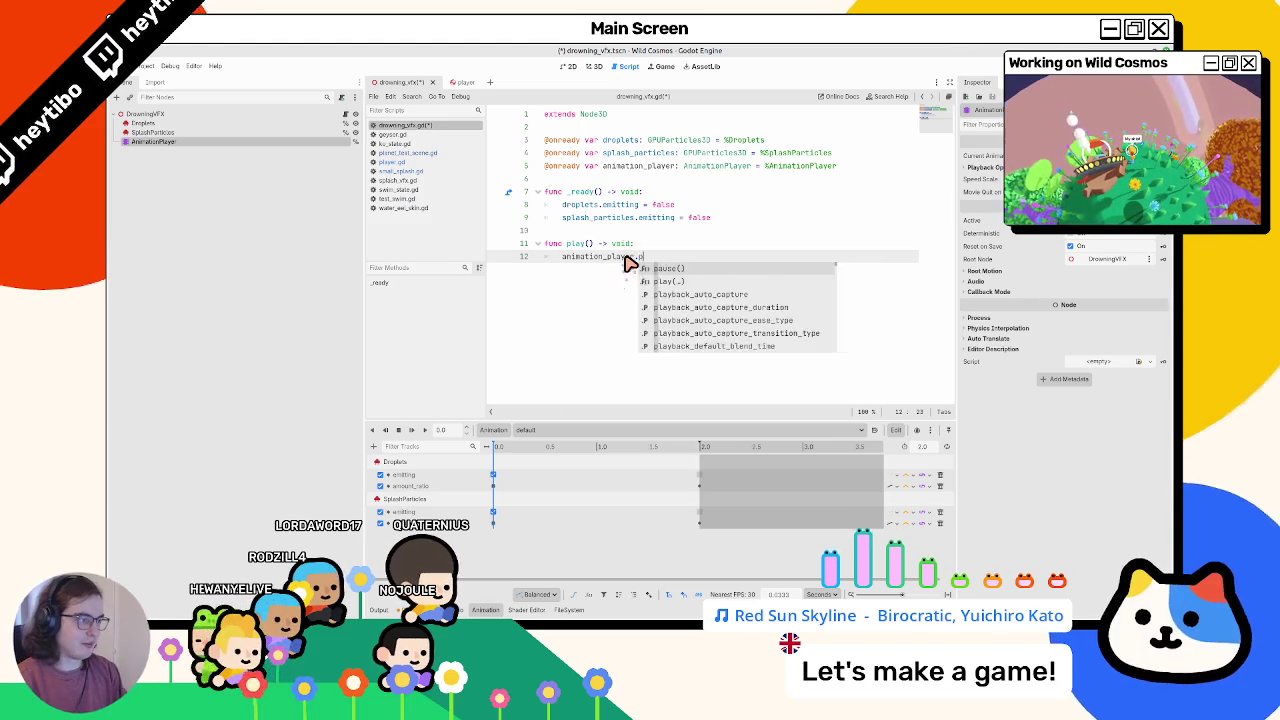
pyautogui.press('Return')
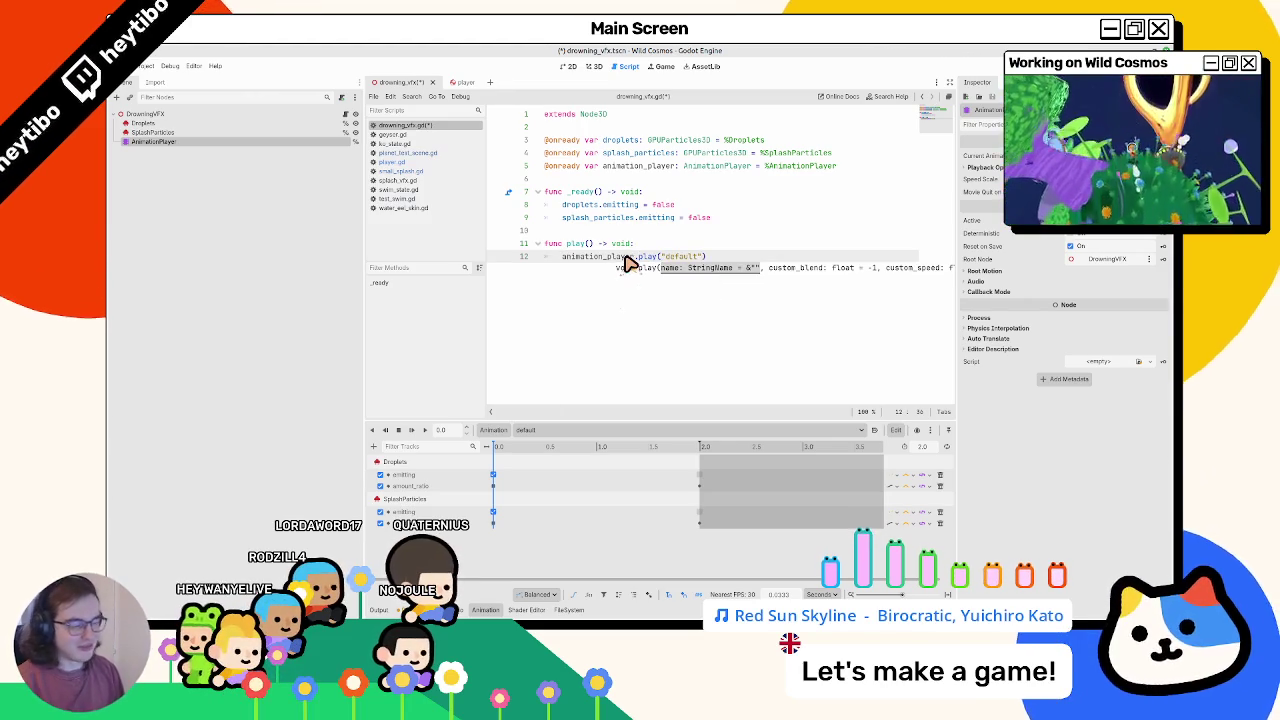
pyautogui.doubleClick(672, 257)
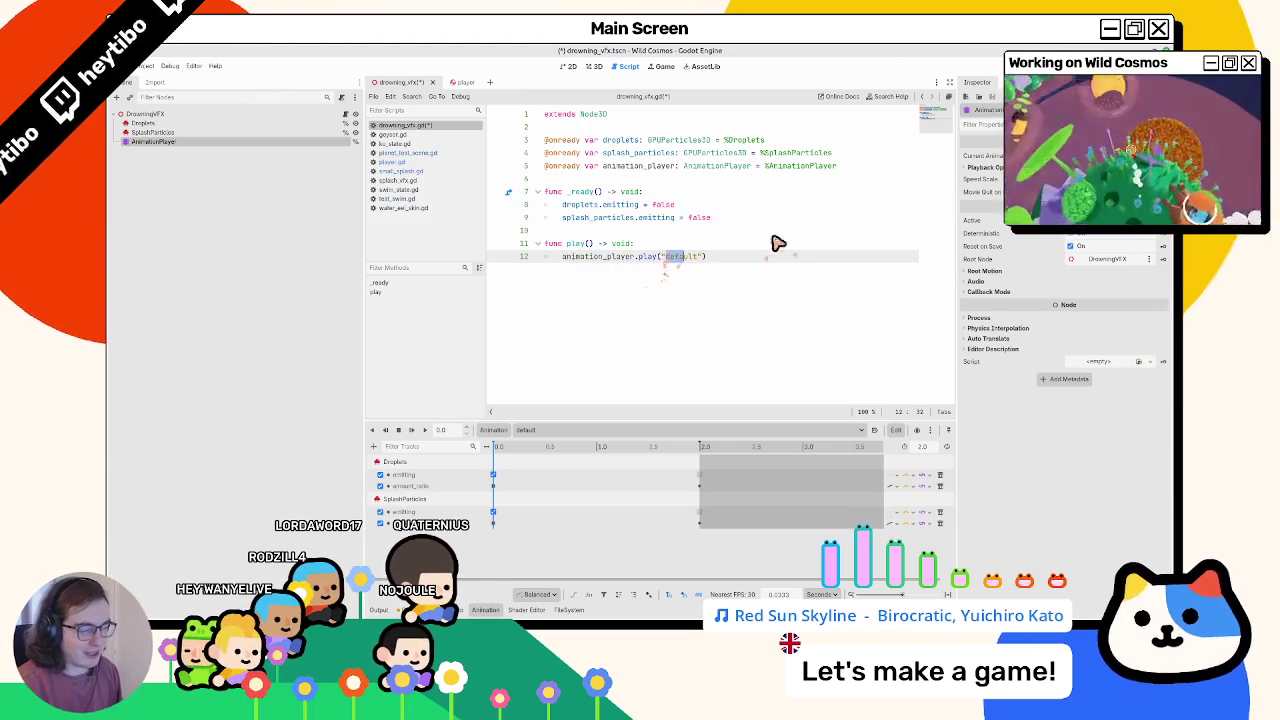
pyautogui.hotkey('ctrl', 's')
pyautogui.click(452, 83)
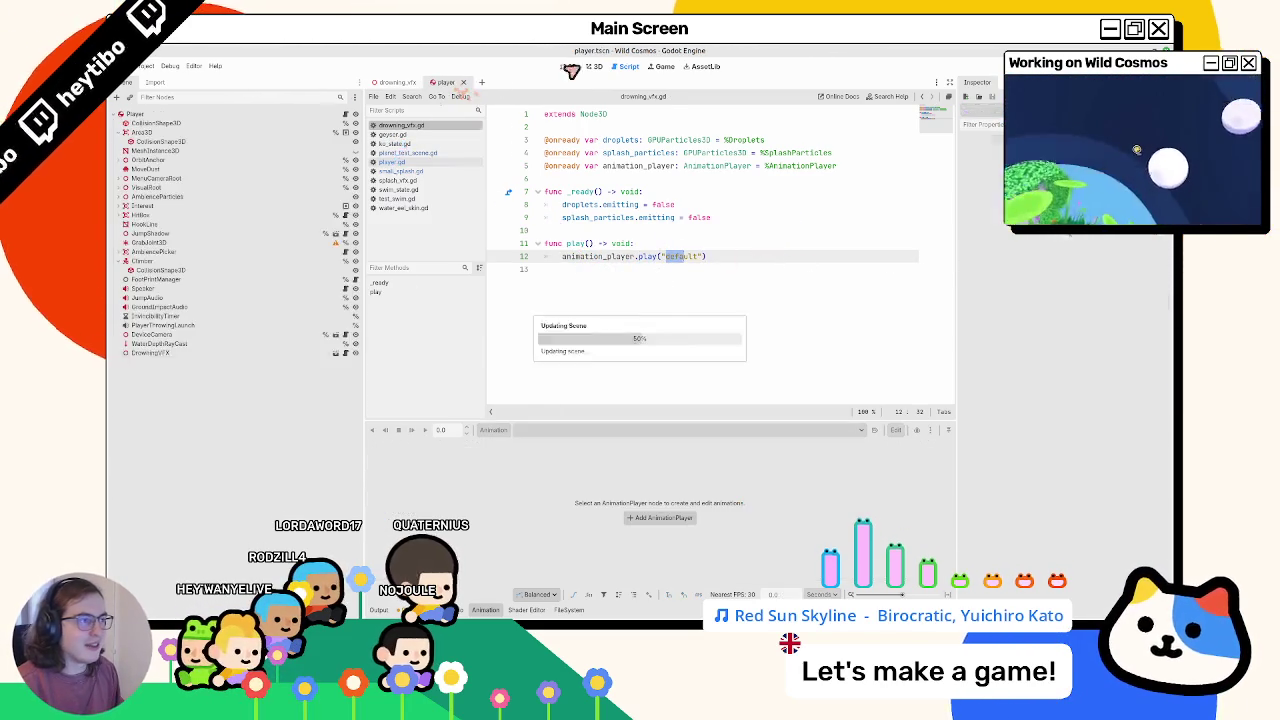
# Step: Select DrowningVFX in the player scene and orbit the 3D view around the player model
pyautogui.click(591, 66)
pyautogui.rightClick(185, 353)
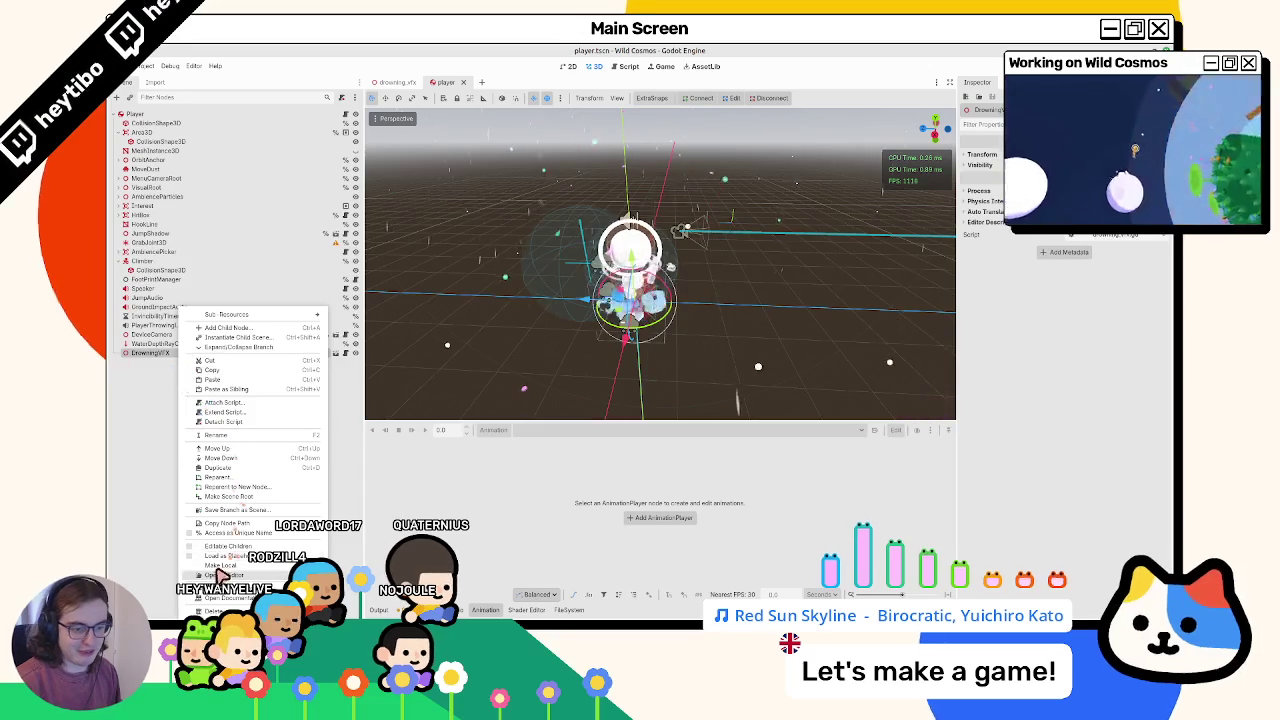
pyautogui.click(230, 548)
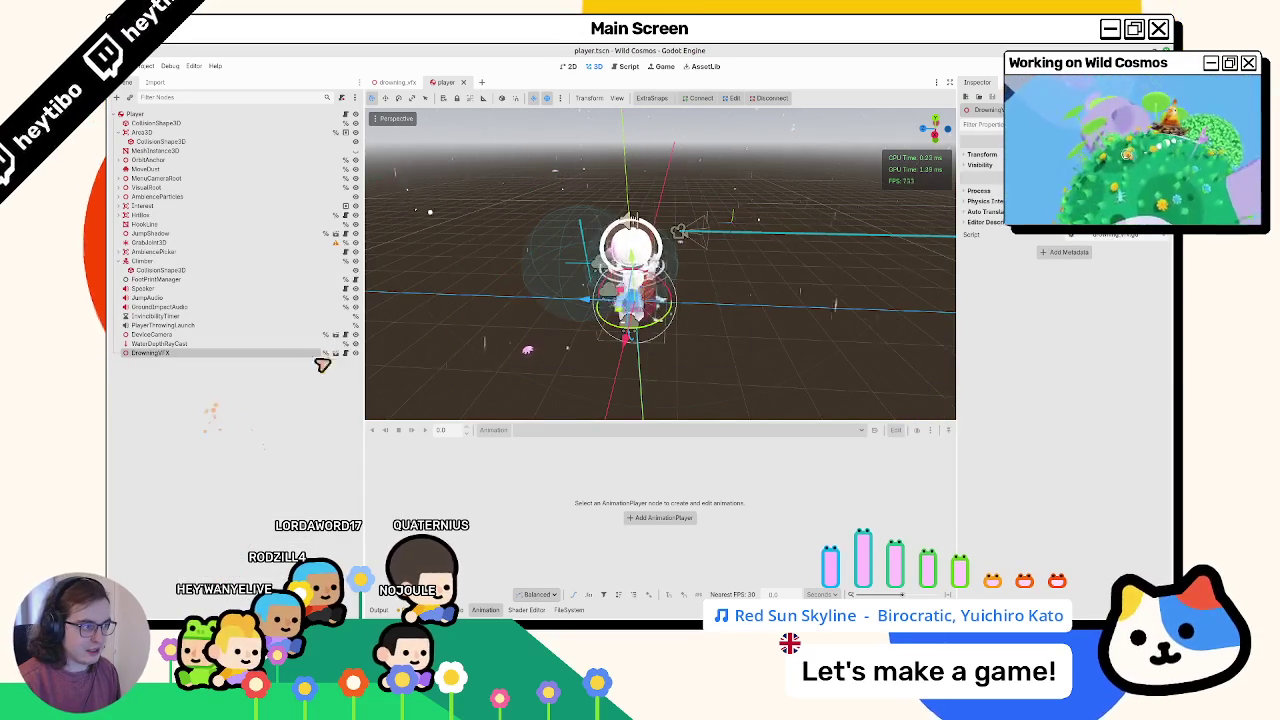
pyautogui.moveTo(718, 273)
pyautogui.mouseDown()
pyautogui.moveTo(729, 271)
pyautogui.moveTo(703, 272)
pyautogui.mouseUp()
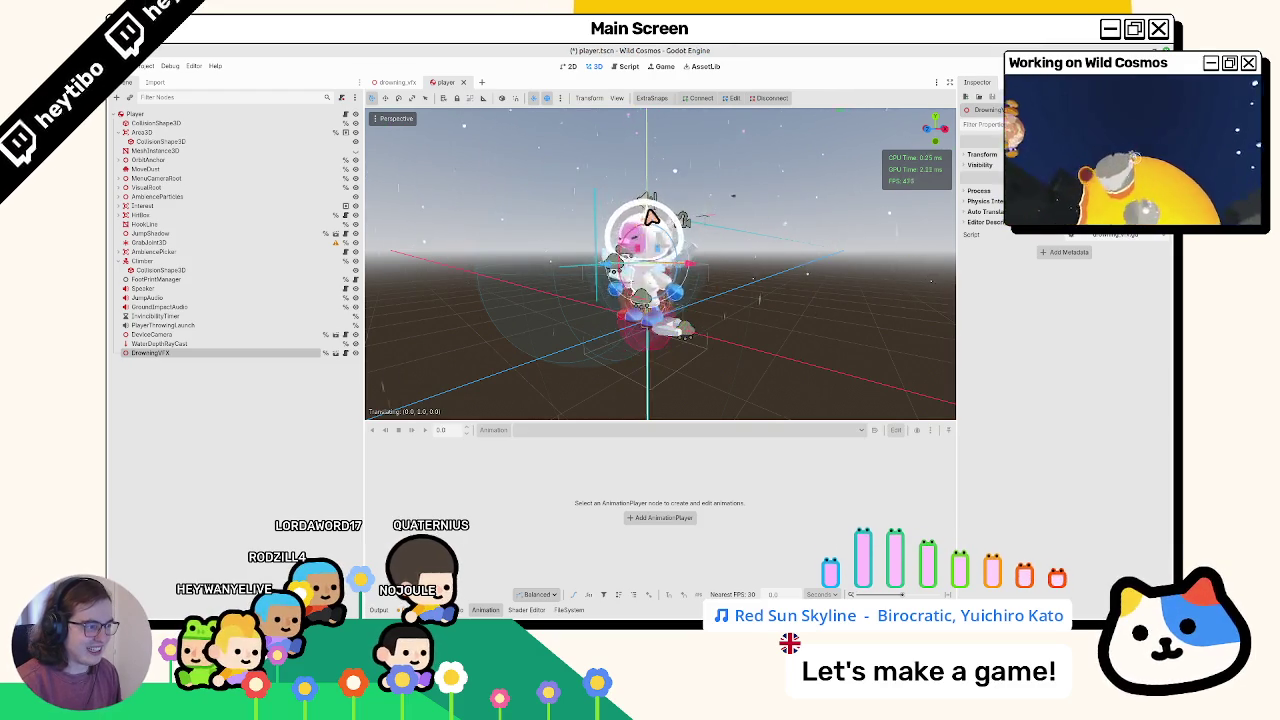
pyautogui.moveTo(645, 216); pyautogui.dragTo(602, 266)
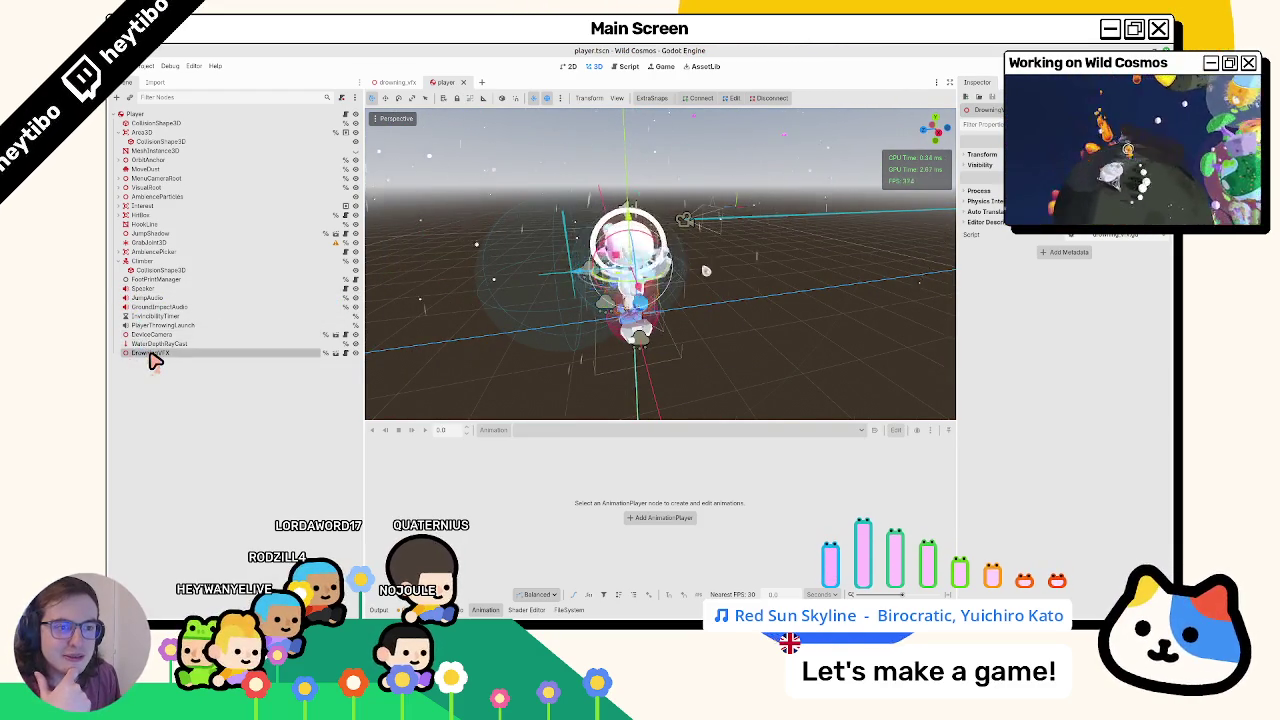
pyautogui.moveTo(140, 269)
pyautogui.mouseDown()
pyautogui.moveTo(125, 260)
pyautogui.moveTo(130, 215)
pyautogui.mouseUp()
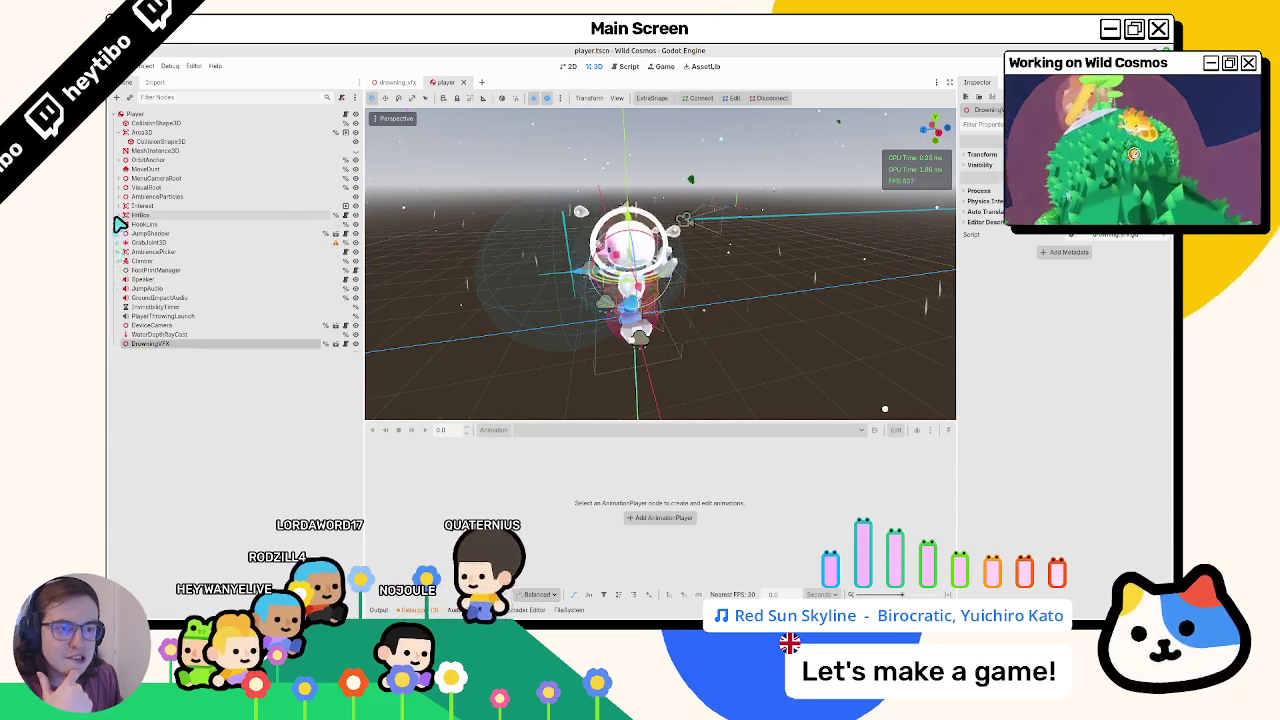
# Step: Locate SwimParticles with a 'swim' Scene filter, then clear it and expand VisualRoot
pyautogui.click(178, 99)
pyautogui.write('swim')
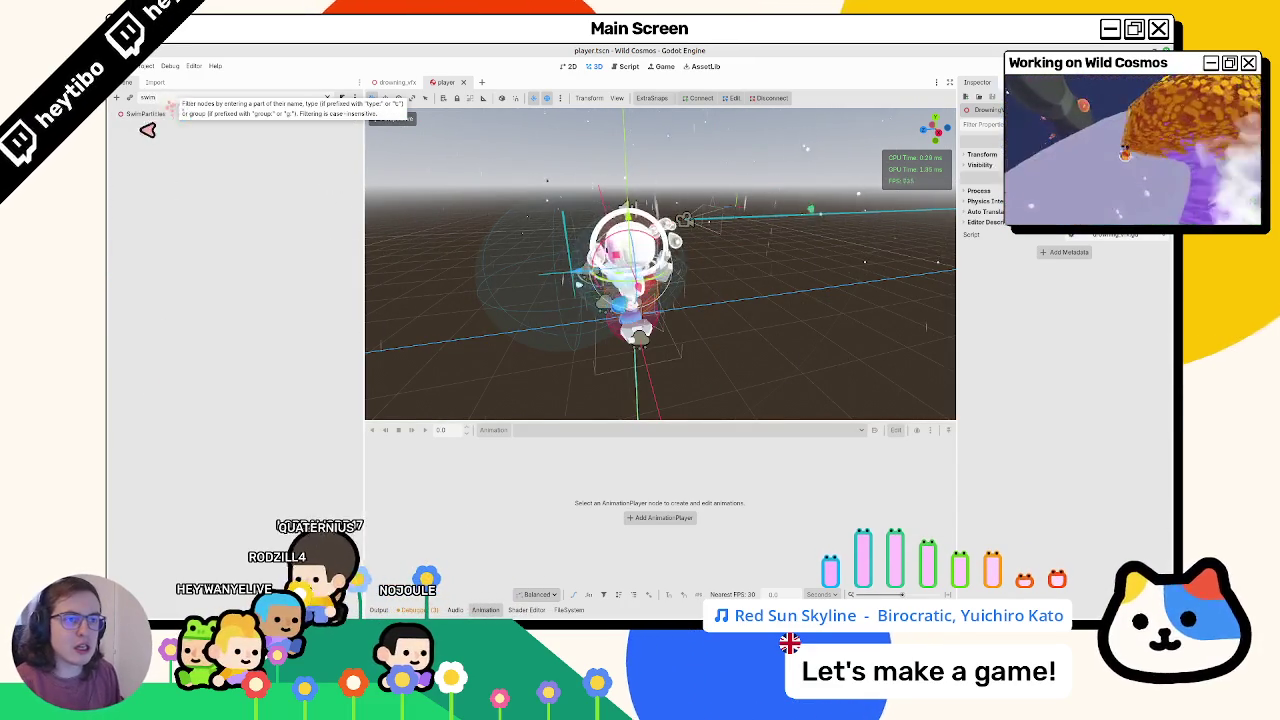
pyautogui.click(157, 115)
pyautogui.click(333, 99)
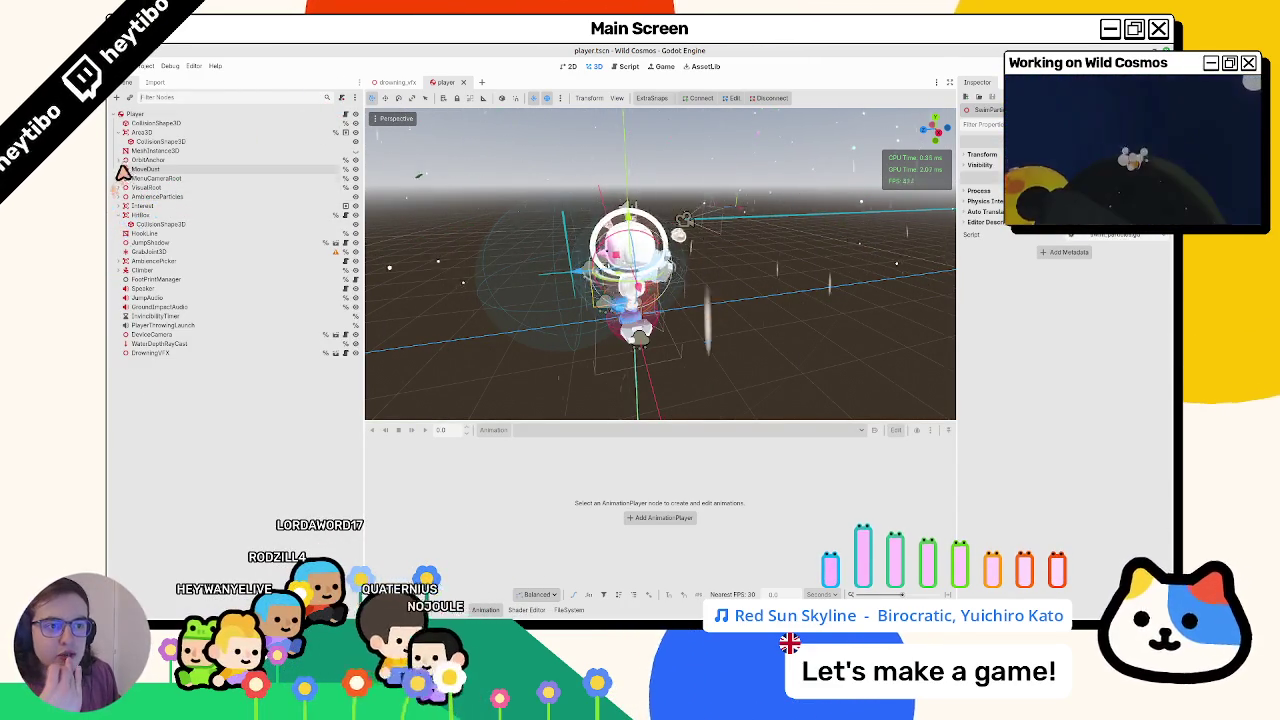
pyautogui.click(119, 160)
pyautogui.click(119, 160)
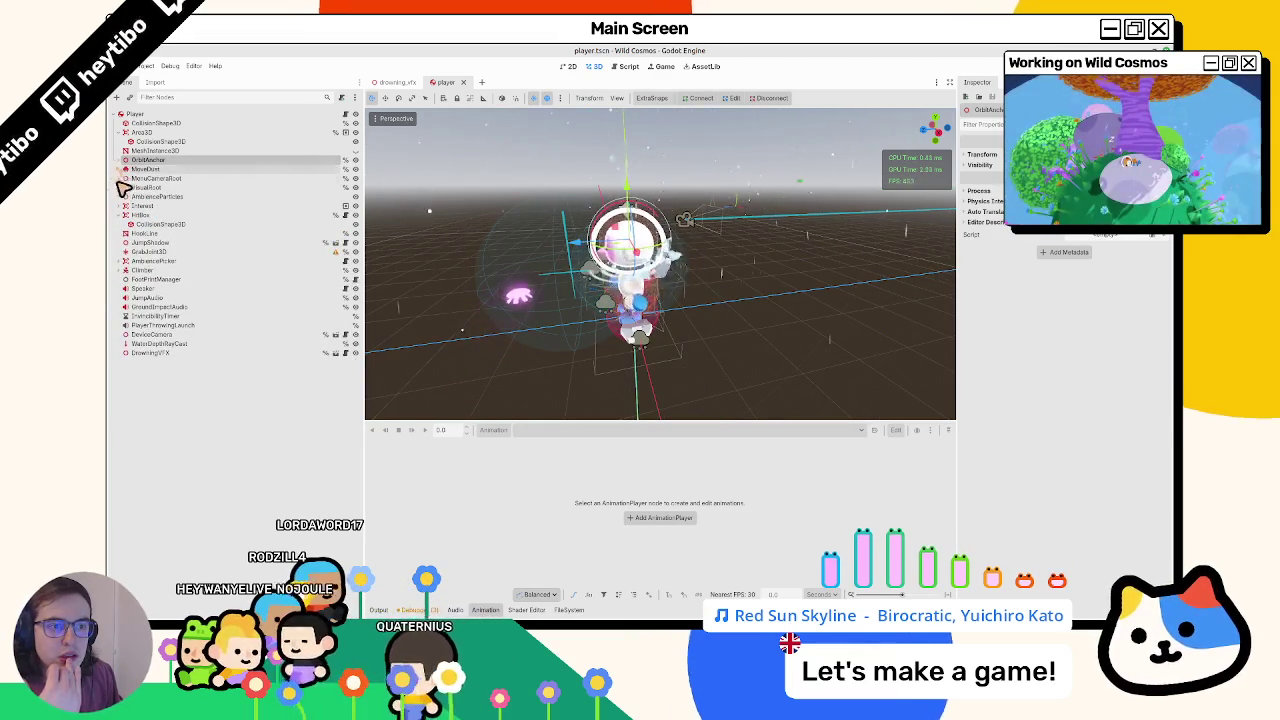
pyautogui.click(121, 187)
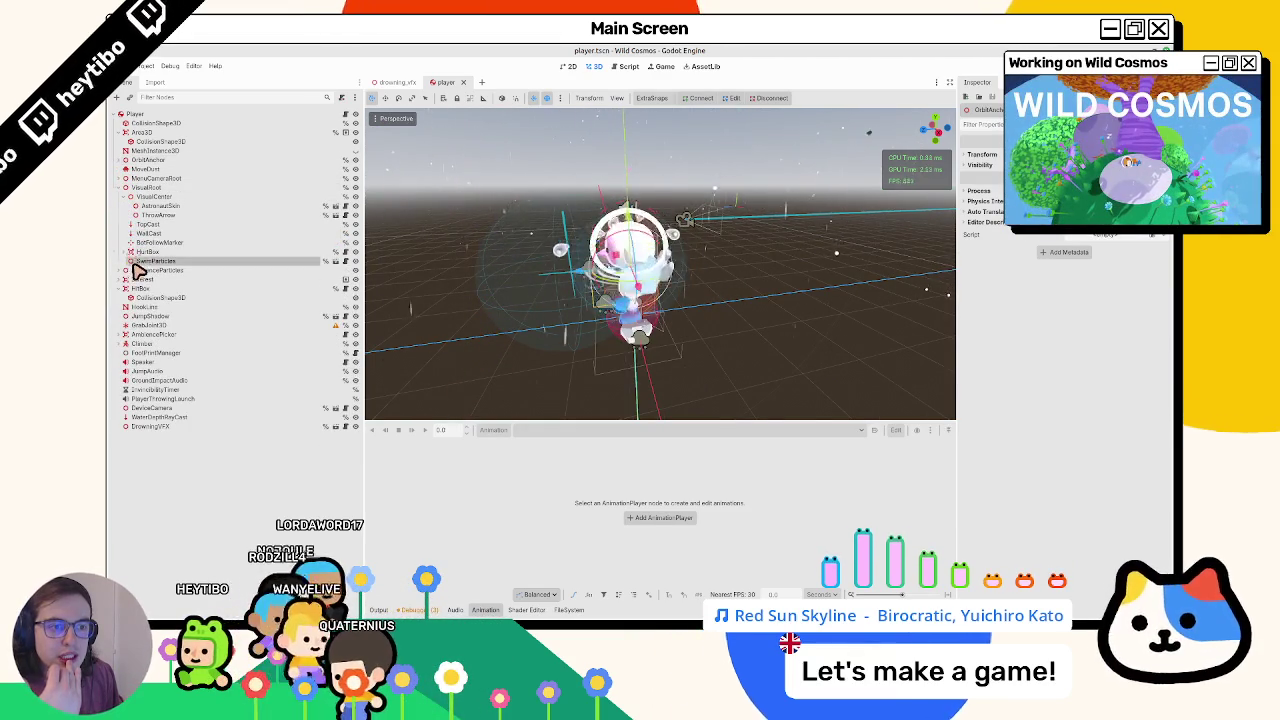
# Step: Move DrowningVFX under VisualRoot beside SwimParticles and inspect both nodes
pyautogui.moveTo(157, 425); pyautogui.dragTo(171, 268)
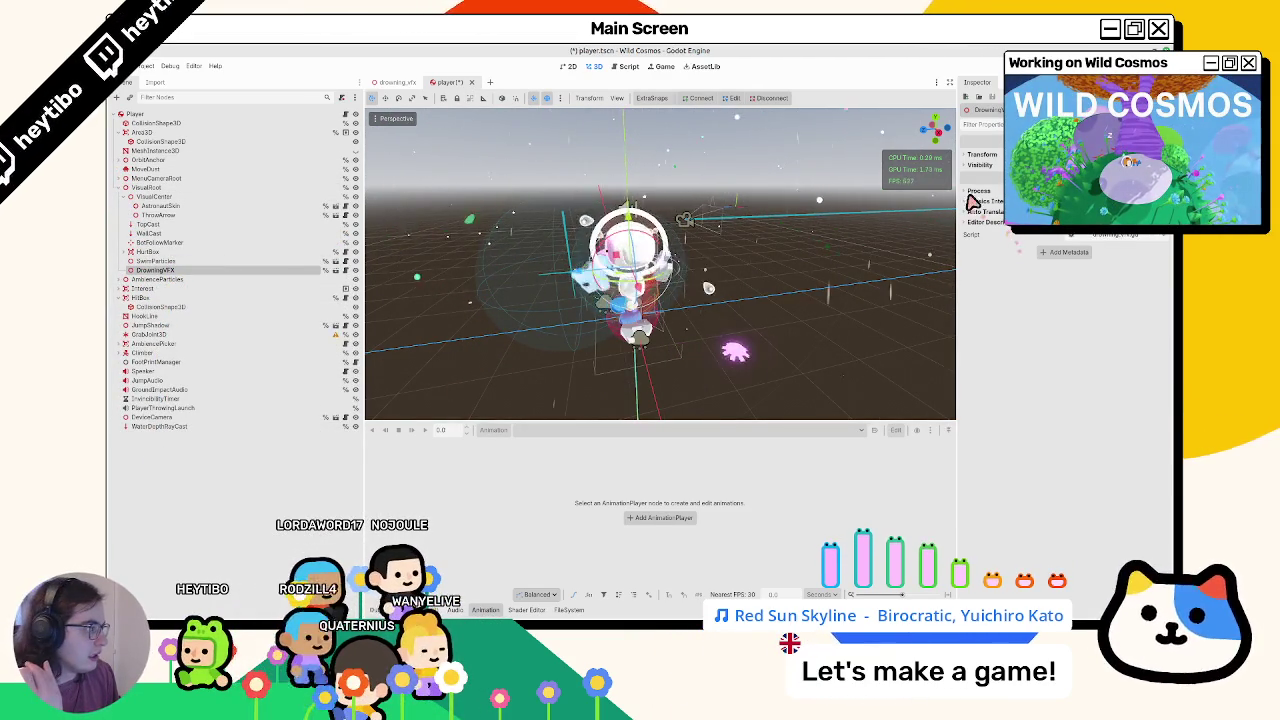
pyautogui.click(170, 261)
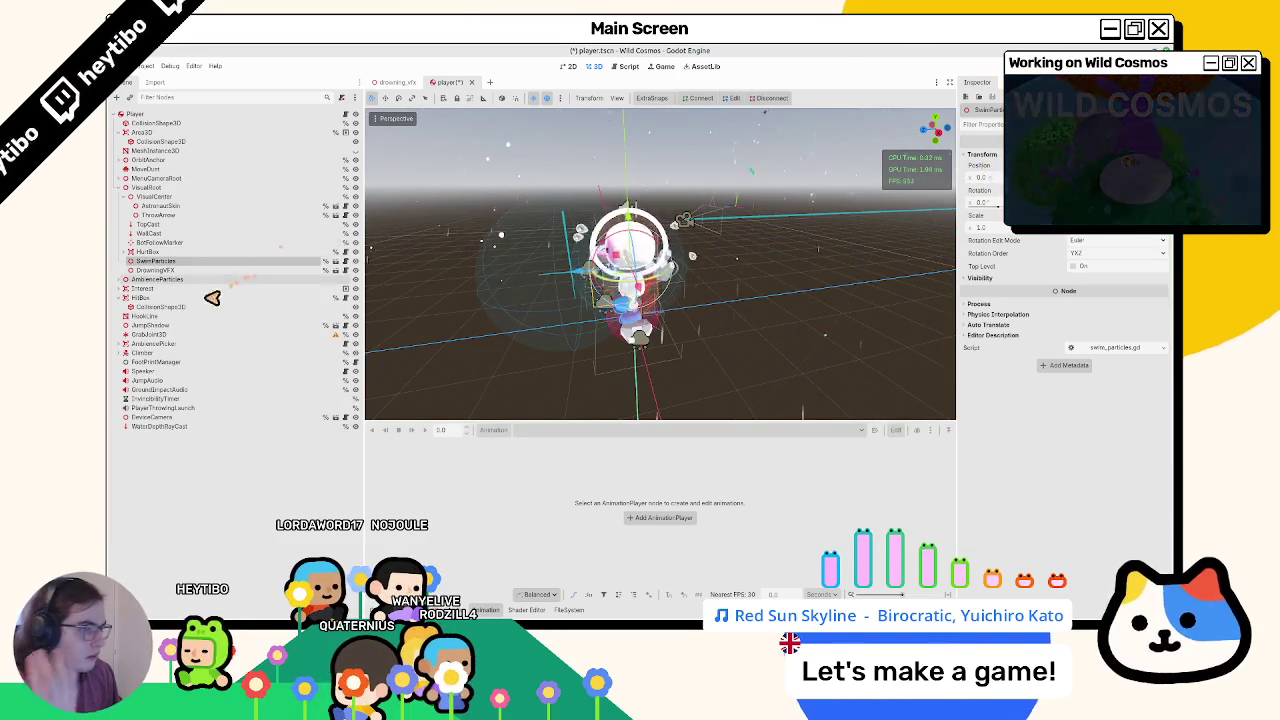
pyautogui.click(205, 270)
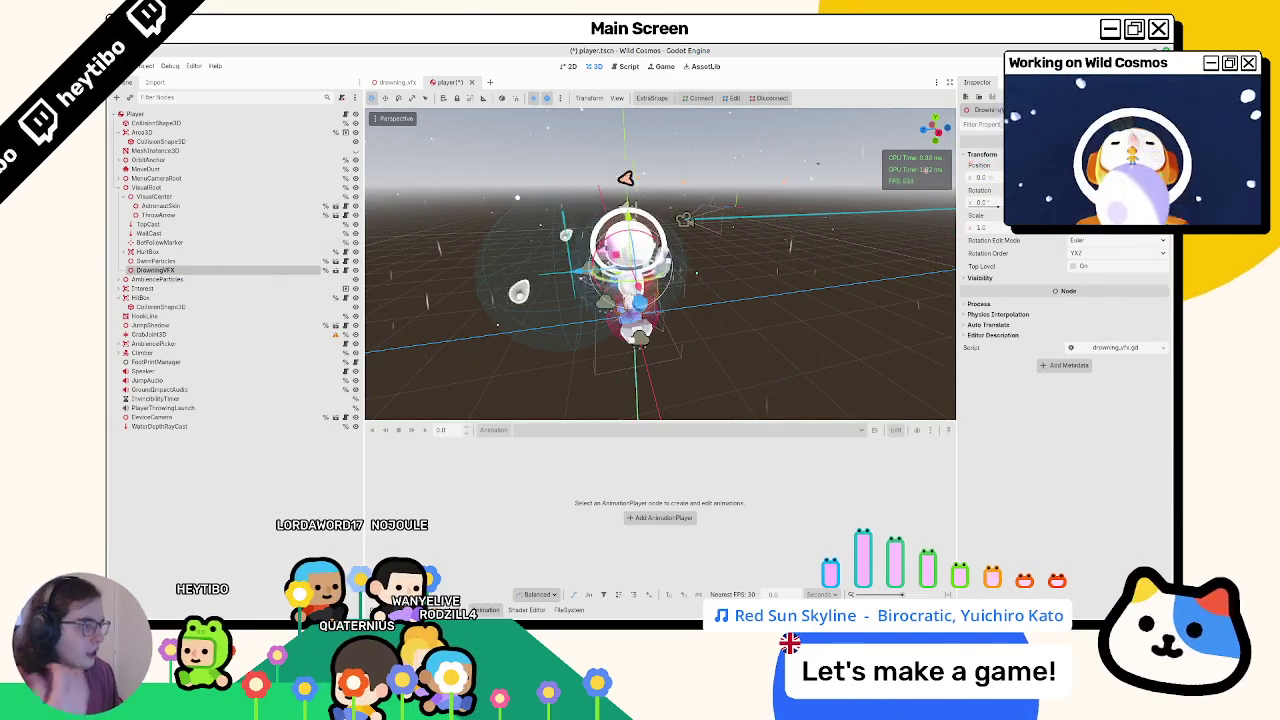
pyautogui.moveTo(594, 222); pyautogui.dragTo(656, 234)
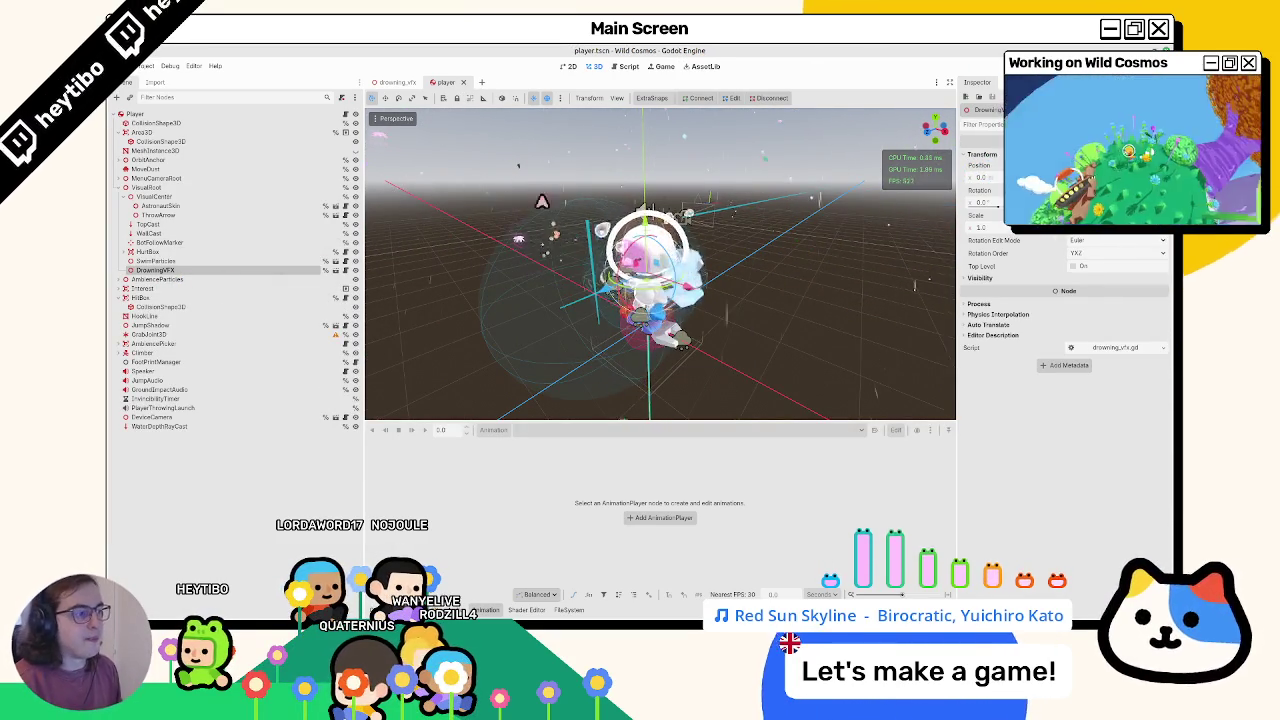
pyautogui.click(345, 115)
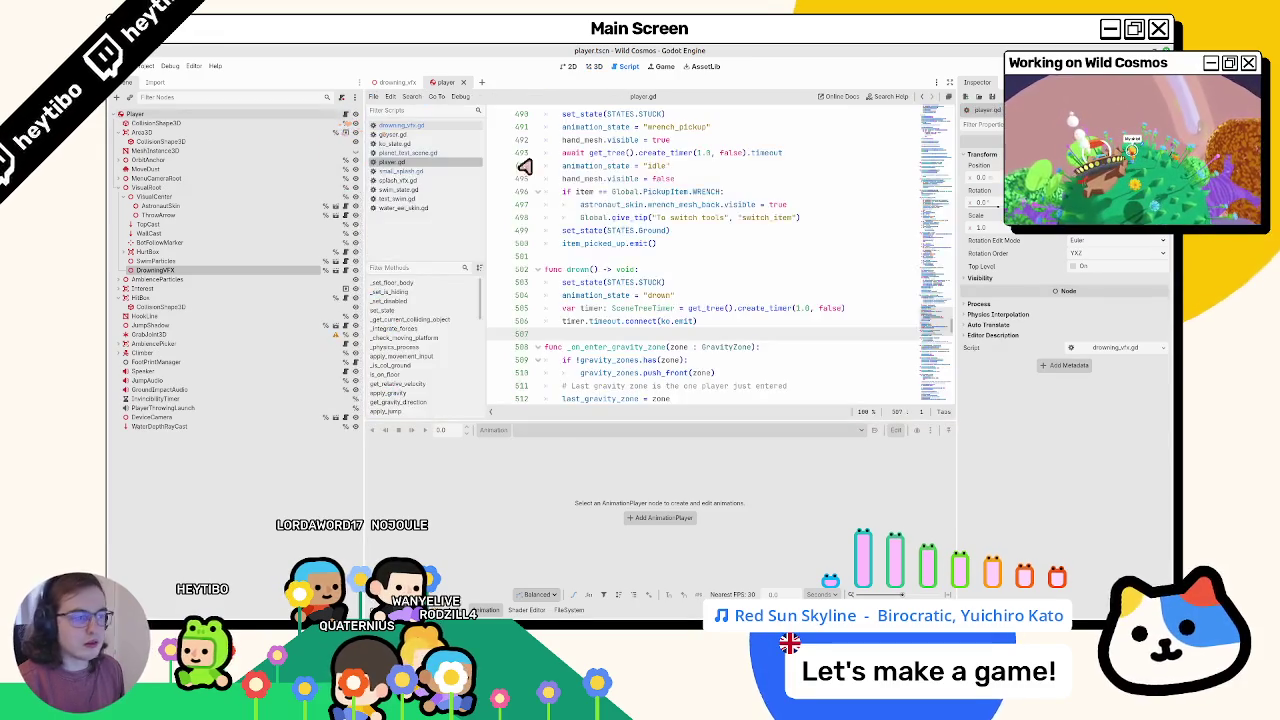
# Step: Add a DrowningVFX reference to player.gd below the swim_particles variable
pyautogui.moveTo(935, 337); pyautogui.dragTo(935, 105)
pyautogui.scroll(-10, 677, 293)
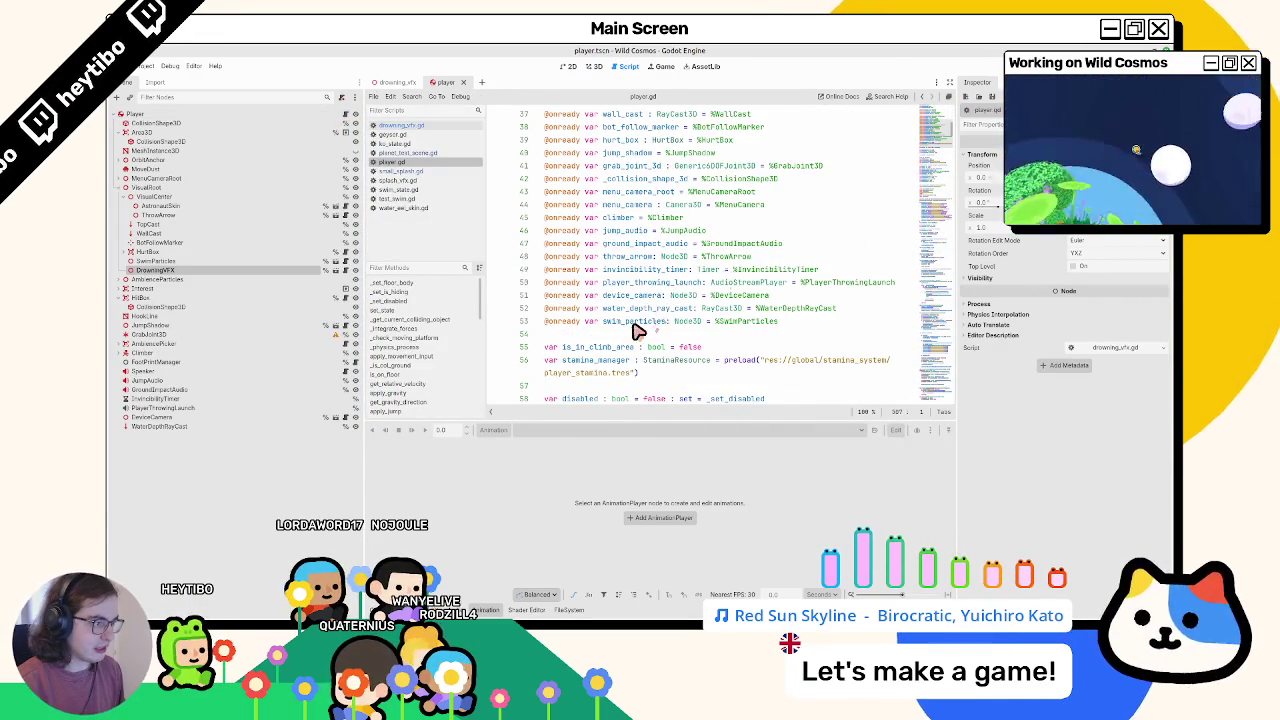
pyautogui.doubleClick(634, 323)
pyautogui.moveTo(157, 276); pyautogui.dragTo(632, 339)
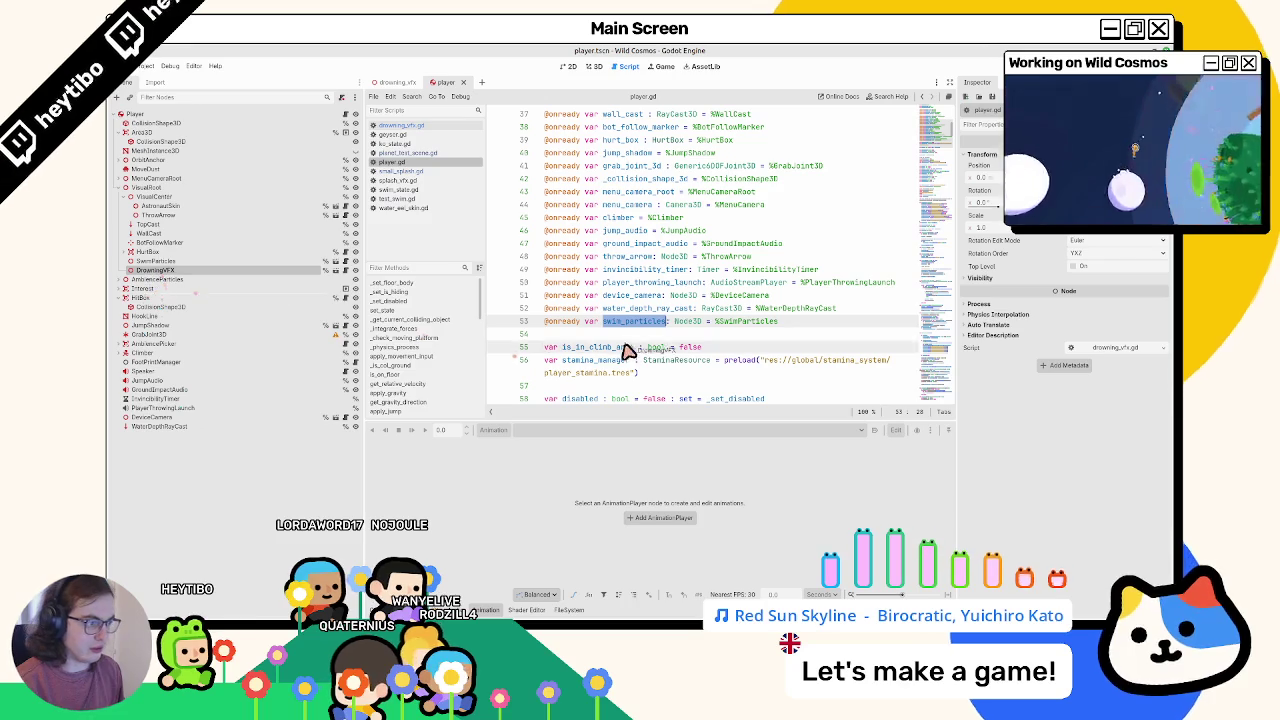
# Step: Add a drowning_vfx.play() line above the timer in drown(), then run the game with F5
pyautogui.scroll(-20, 705, 338)
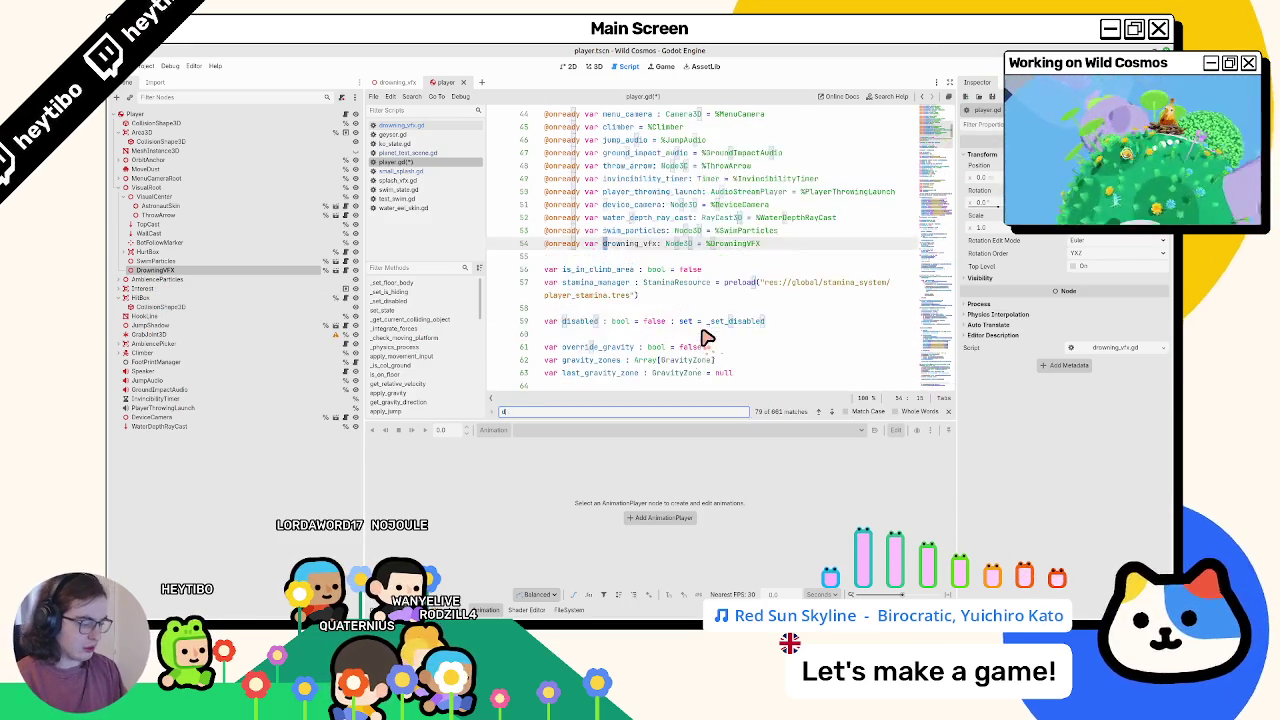
pyautogui.press('F3')
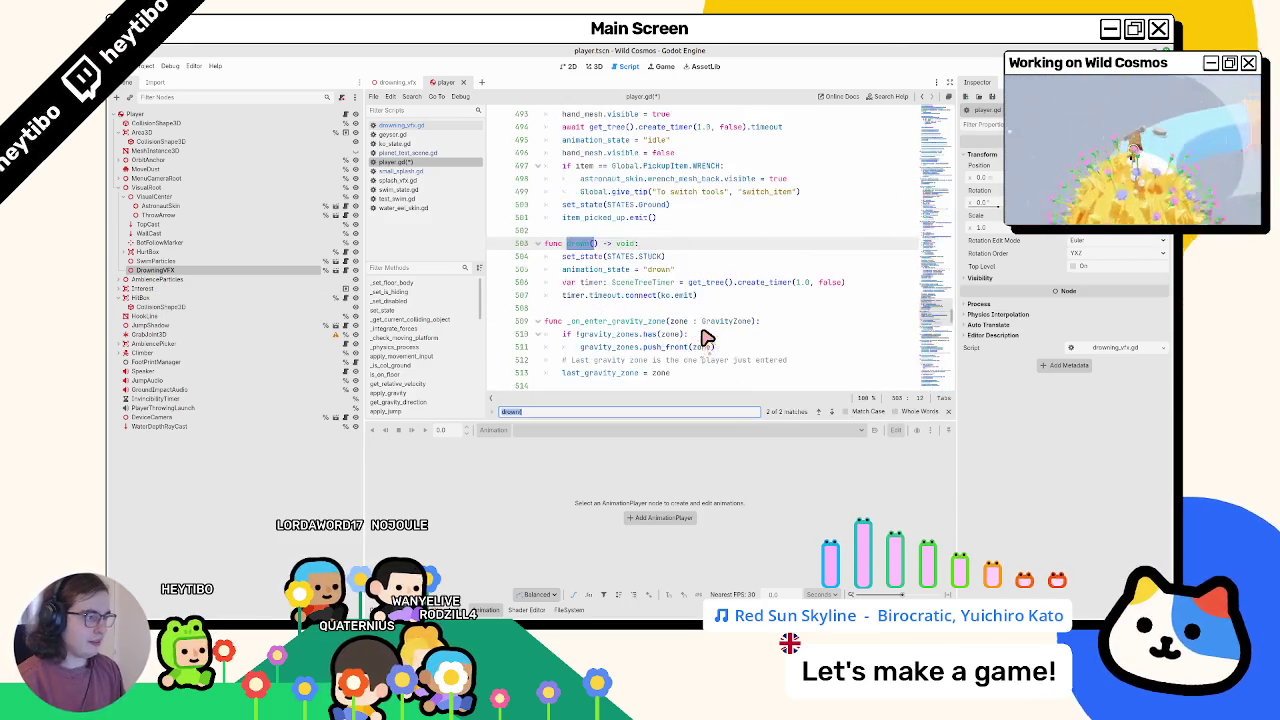
pyautogui.click(726, 283)
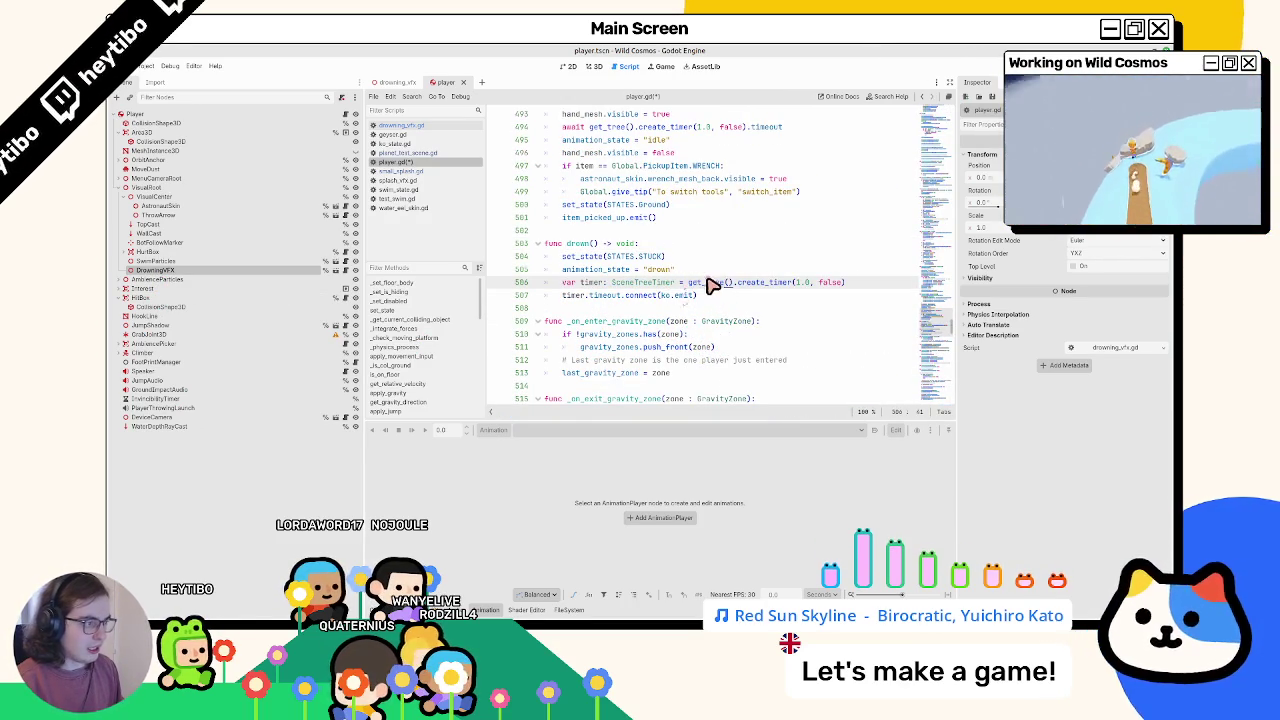
pyautogui.hotkey('ctrl', 'shift', 'Return')
pyautogui.write('drowning_vfx.play()')
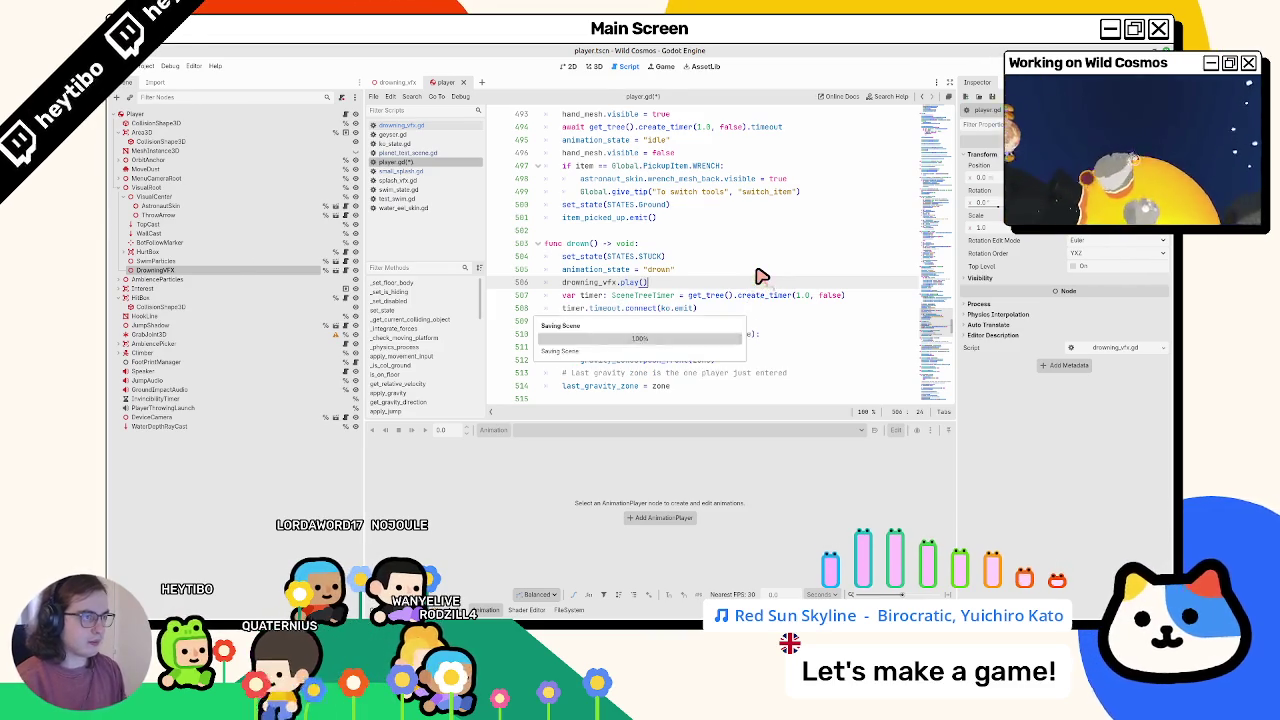
pyautogui.press('F5')
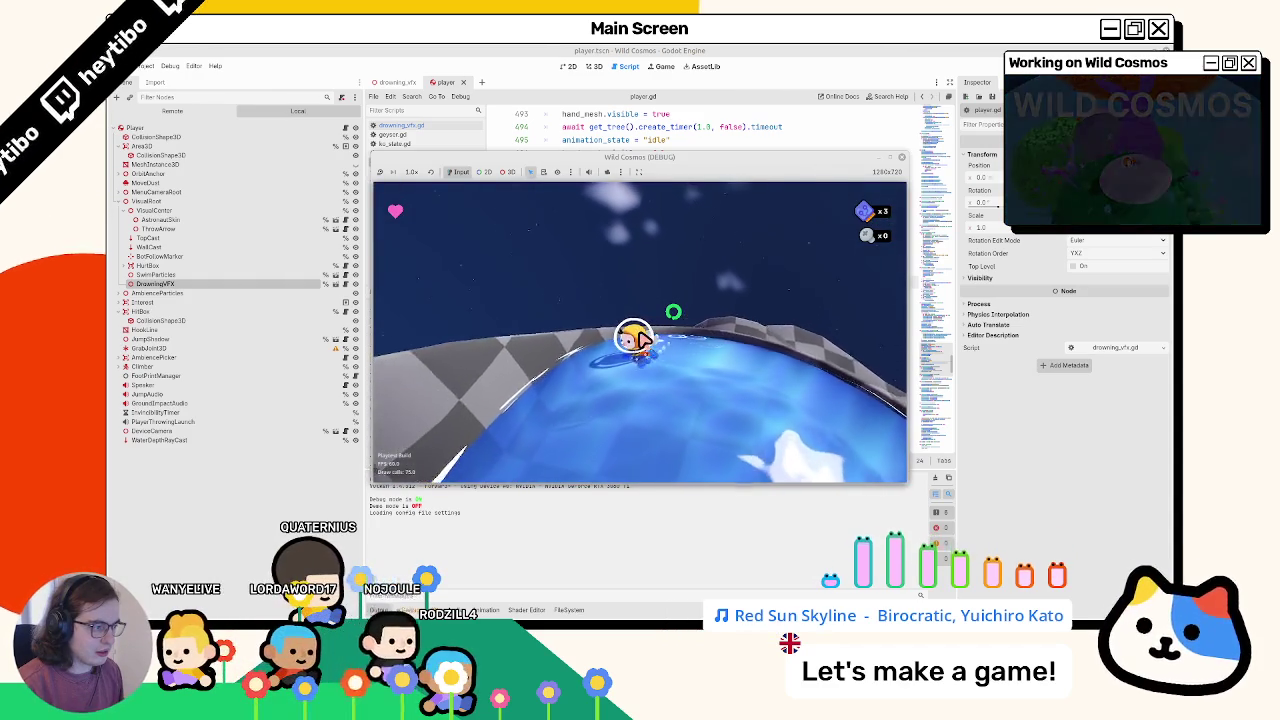
# Step: Stop the game, review swim_state.gd, then rerun and stop the playtest again
pyautogui.press('F8')
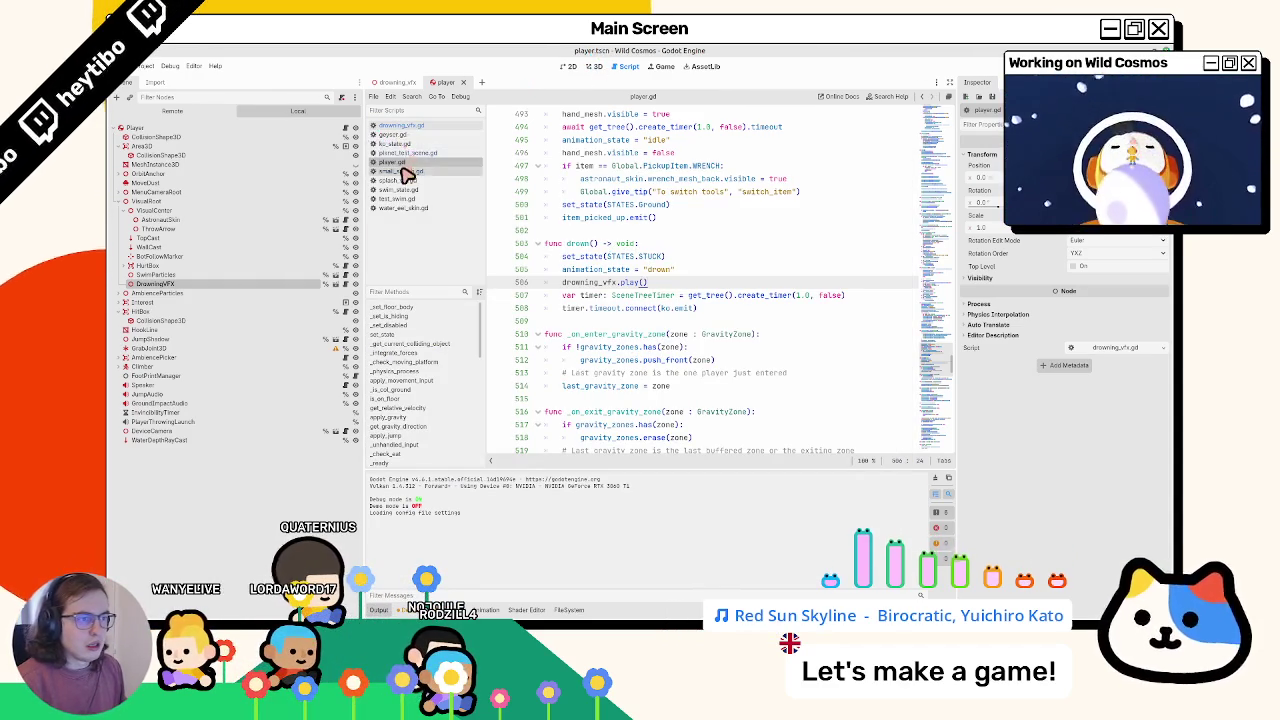
pyautogui.click(410, 190)
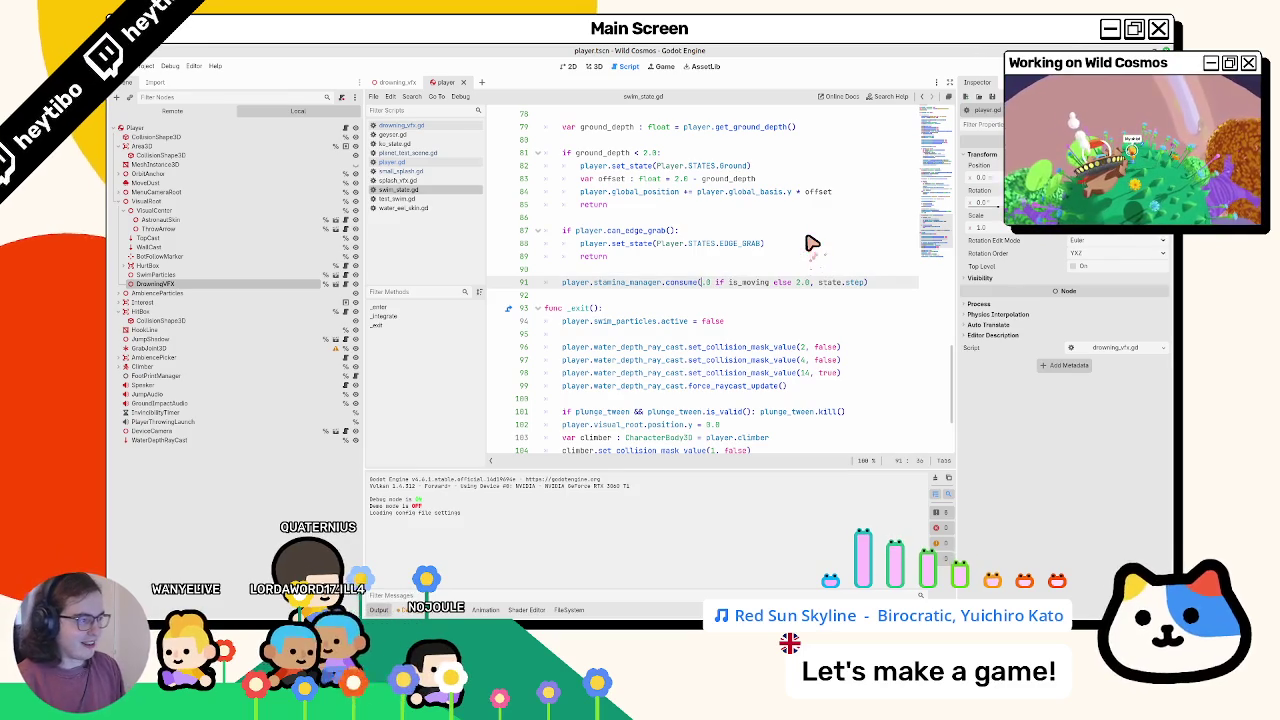
pyautogui.press('F5')
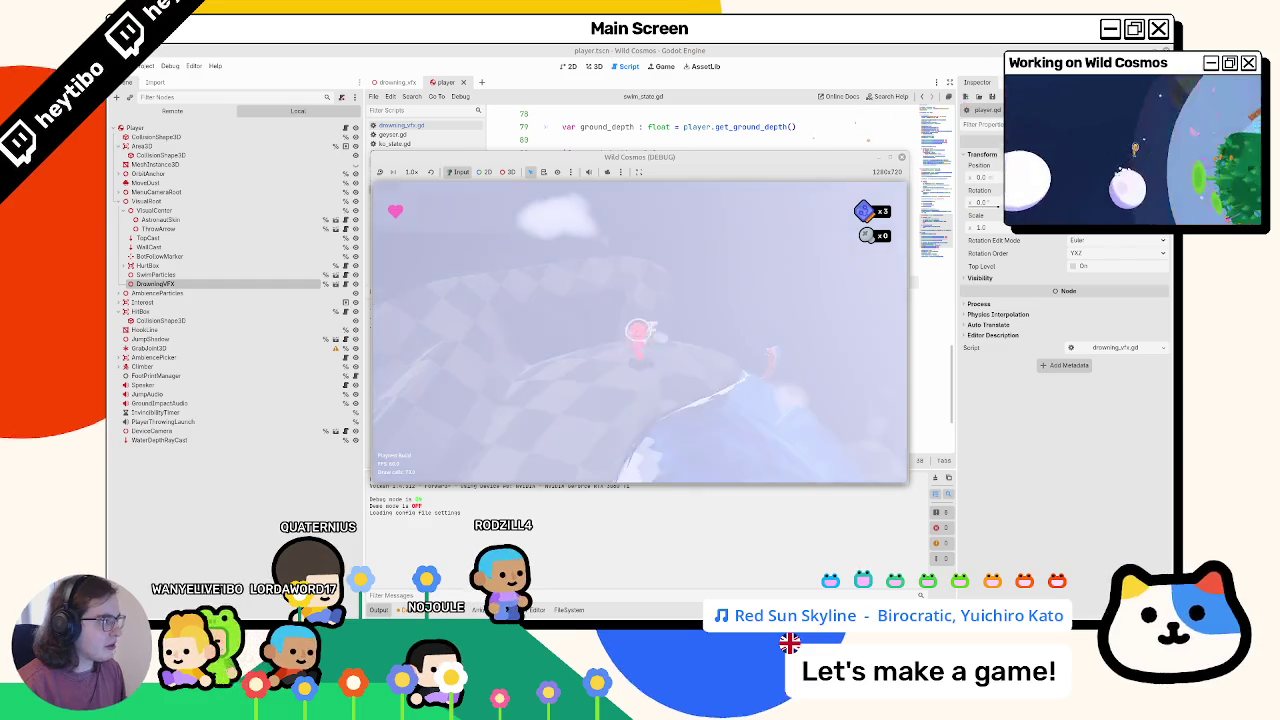
pyautogui.press('F8')
pyautogui.click(395, 82)
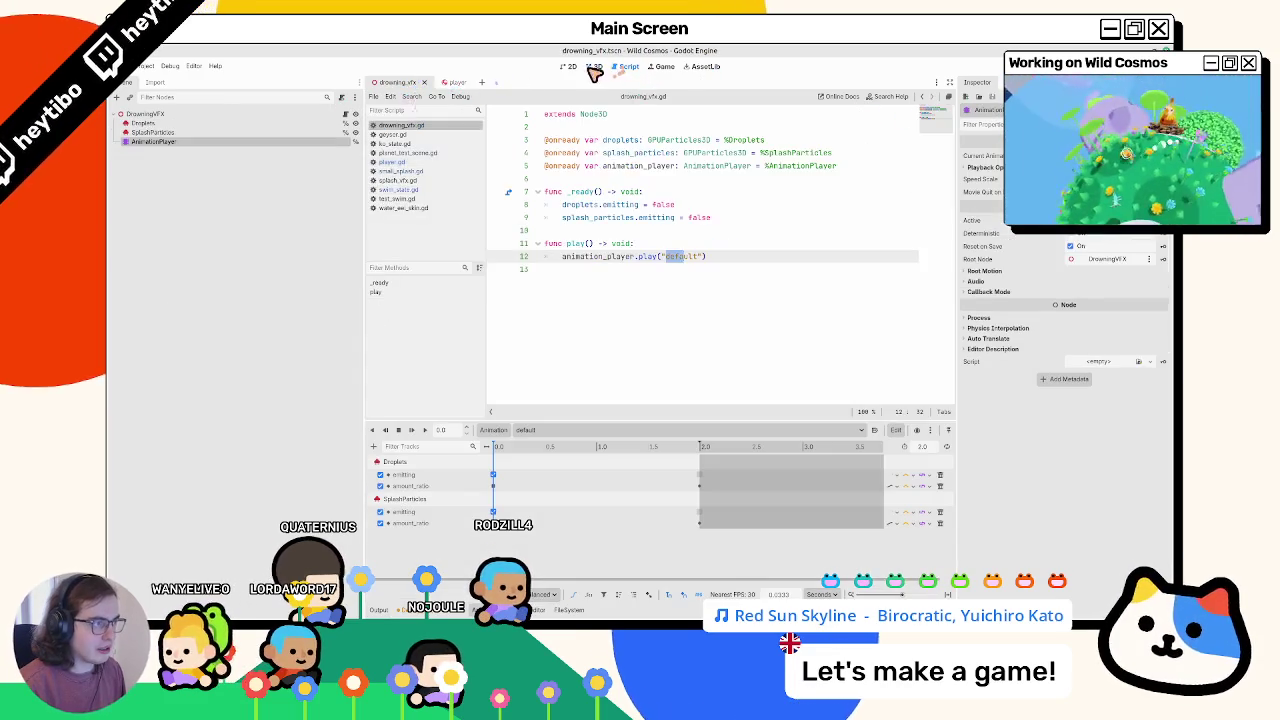
# Step: Change the SplashParticles draw-pass quad size to 1.5
pyautogui.click(592, 68)
pyautogui.click(192, 133)
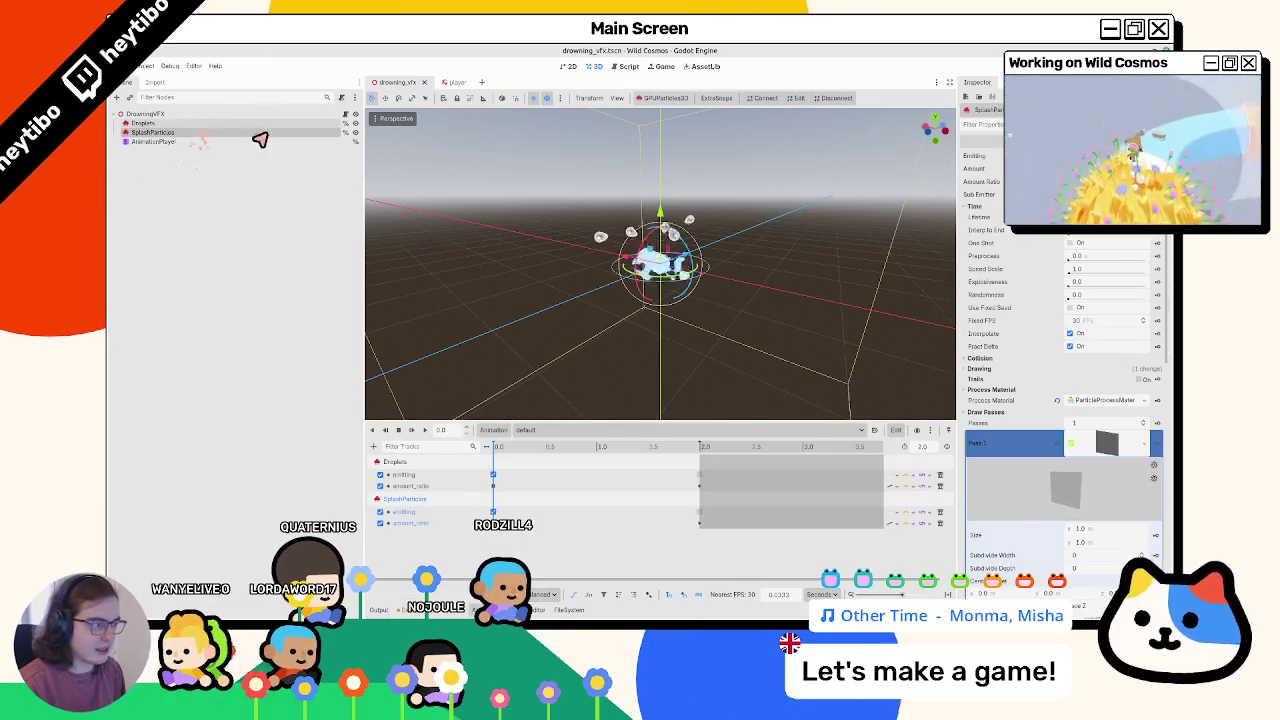
pyautogui.scroll(-10, 1086, 329)
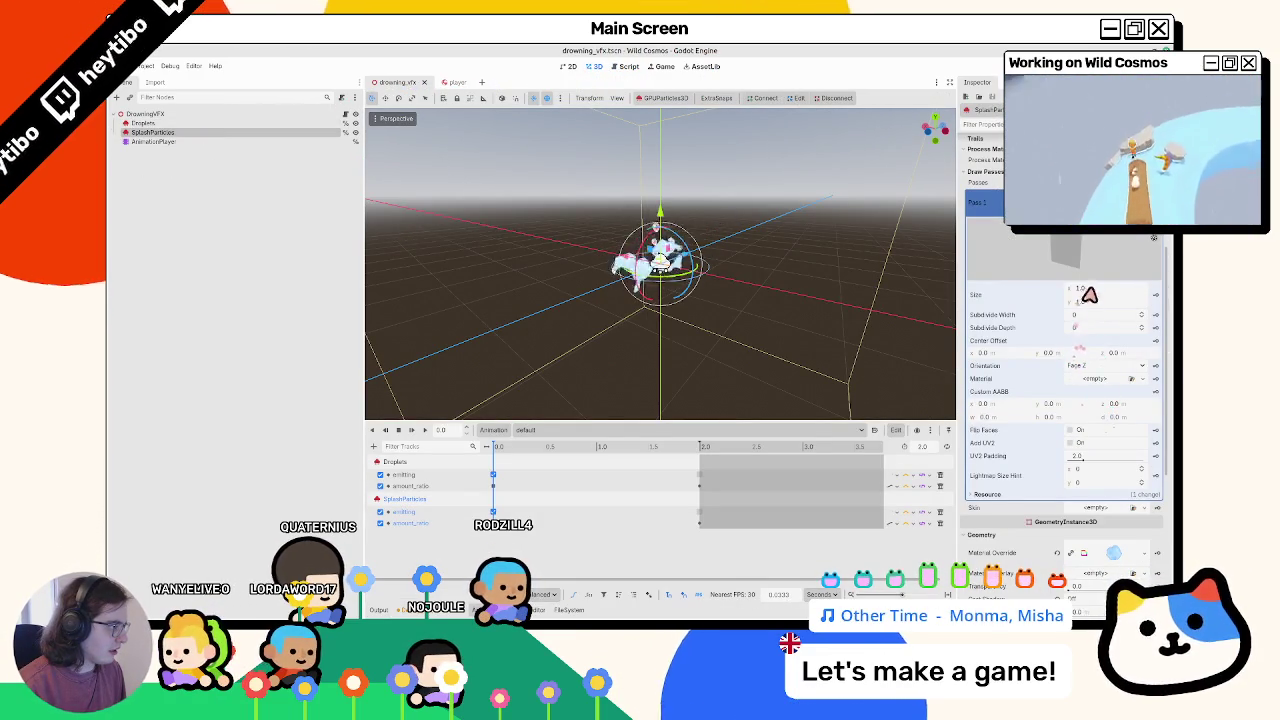
pyautogui.click(1090, 289)
pyautogui.write('.5')
pyautogui.press('Return')
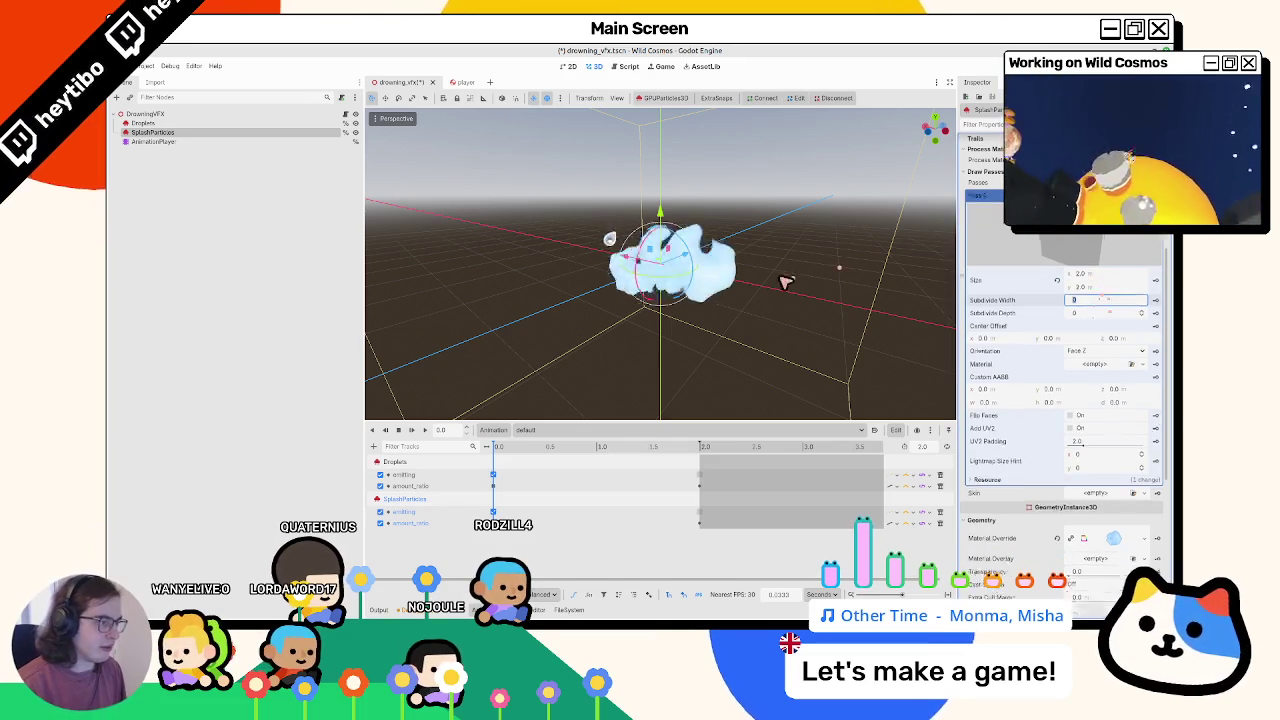
# Step: Save the drowning VFX scene and launch Wild Cosmos from the player scene
pyautogui.hotkey('ctrl', 's')
pyautogui.click(451, 84)
pyautogui.press('F5')
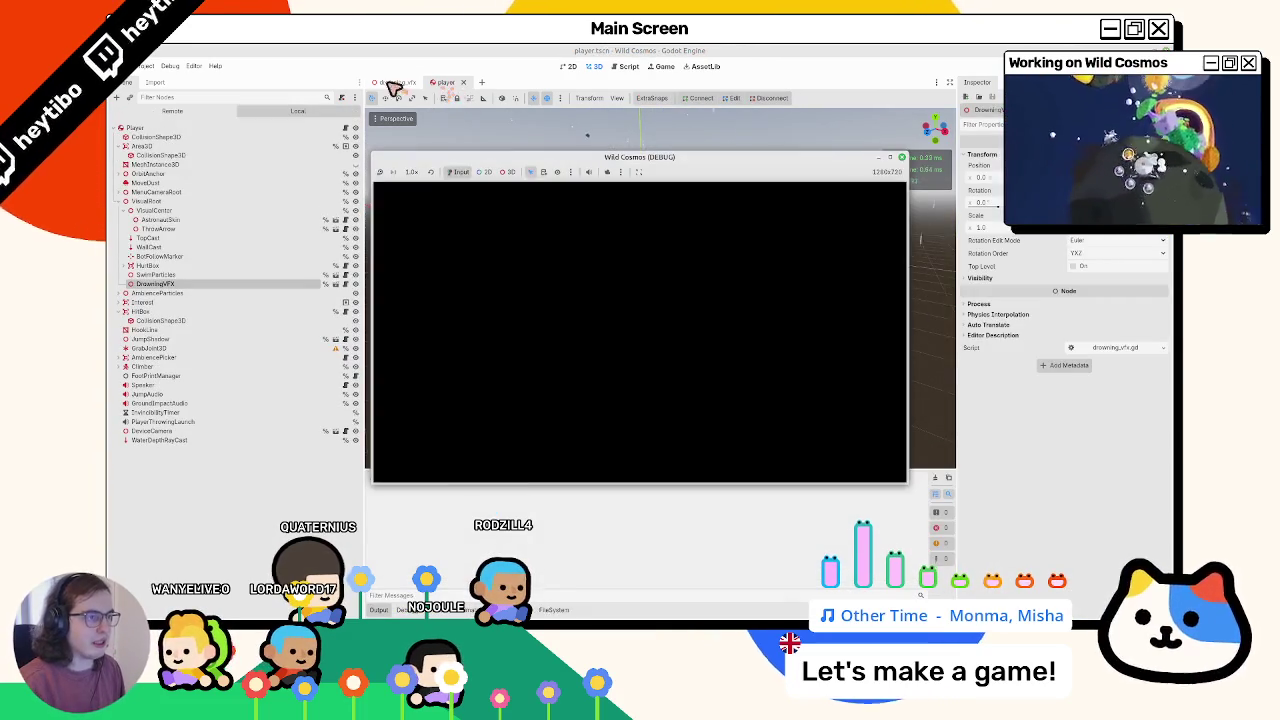
# Step: Switch back to the drowning VFX scene and stop the running Wild Cosmos game
pyautogui.click(397, 82)
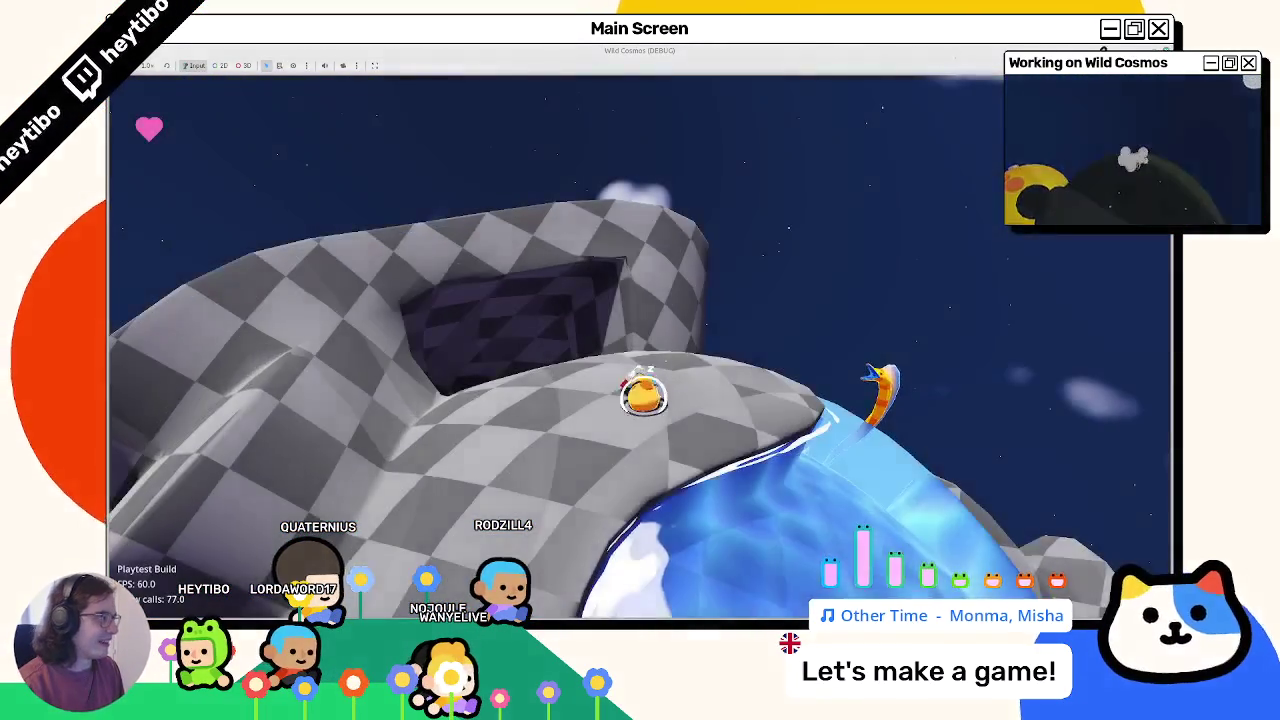
pyautogui.press('F8')
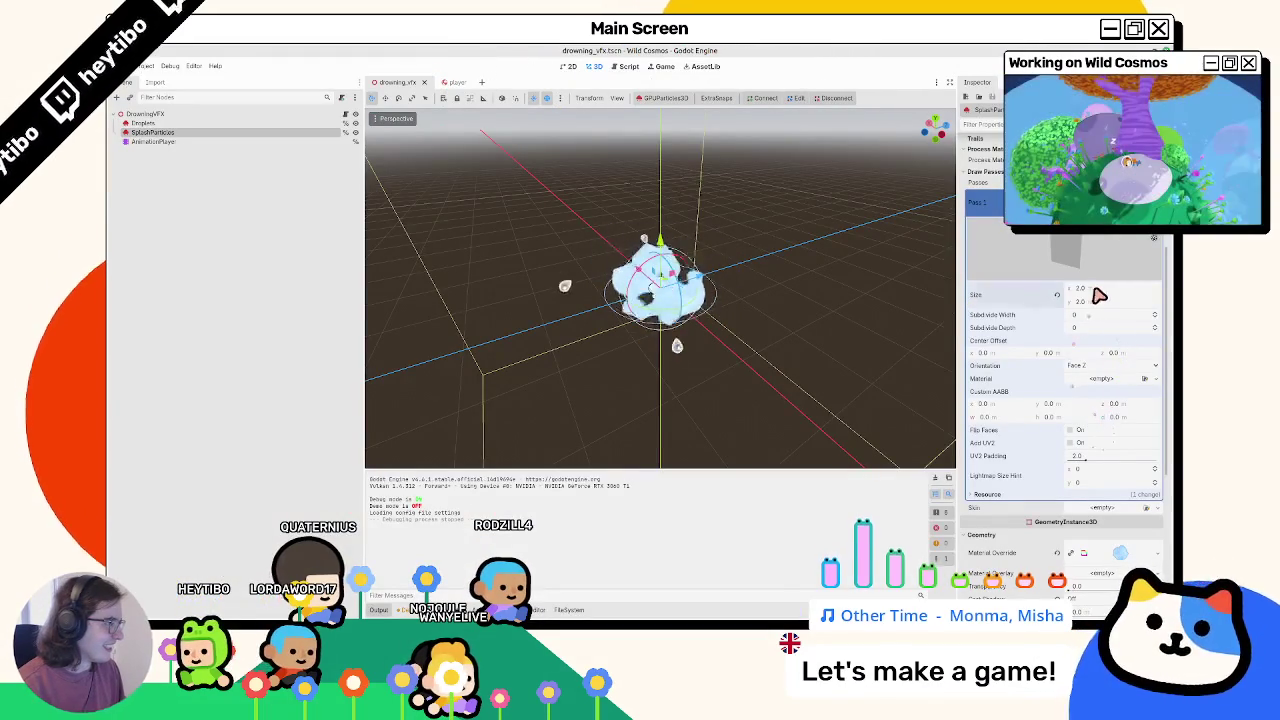
# Step: Set the SplashParticles quad Size to 1.5 and save the scene
pyautogui.click(1095, 290)
pyautogui.write('.5')
pyautogui.press('Tab')
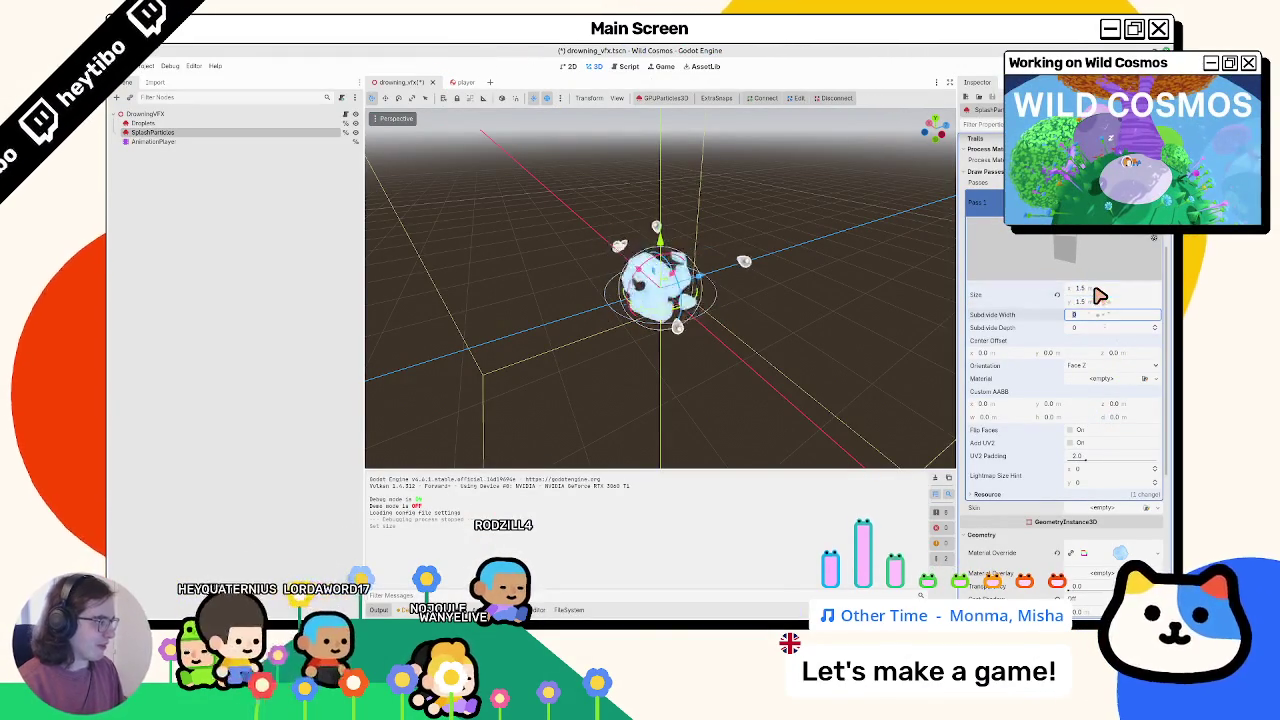
pyautogui.hotkey('ctrl', 's')
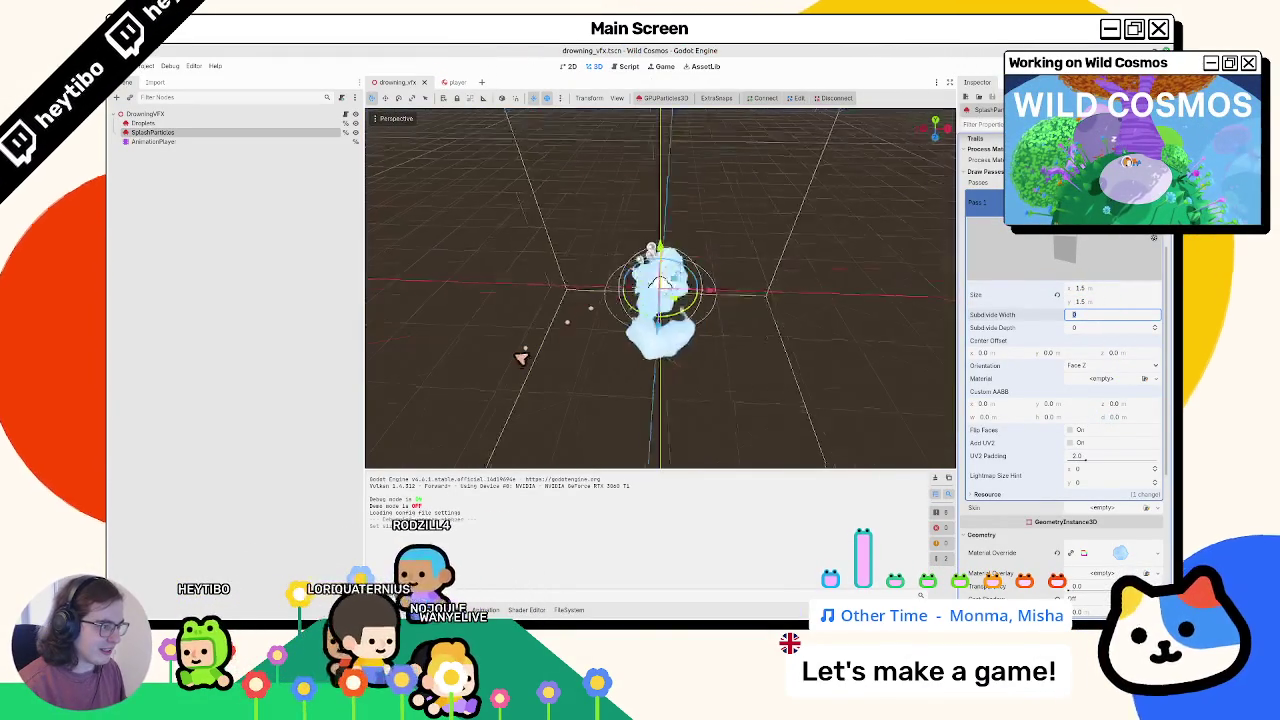
# Step: Make the SplashParticles Material Override unique
pyautogui.scroll(-5, 1060, 400)
pyautogui.click(1120, 248)
pyautogui.click(1158, 249)
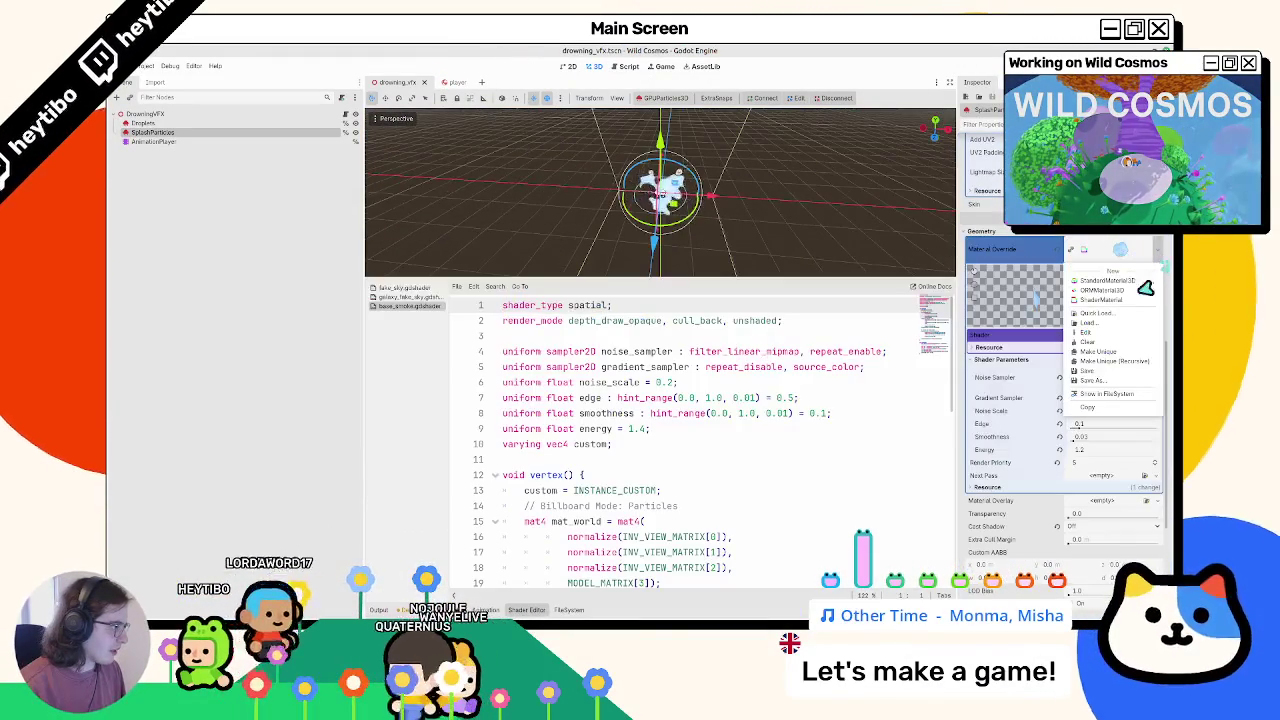
pyautogui.click(1134, 360)
# Step: In the smoke shader parameters, drag a gradient colour stop further right
pyautogui.click(1001, 346)
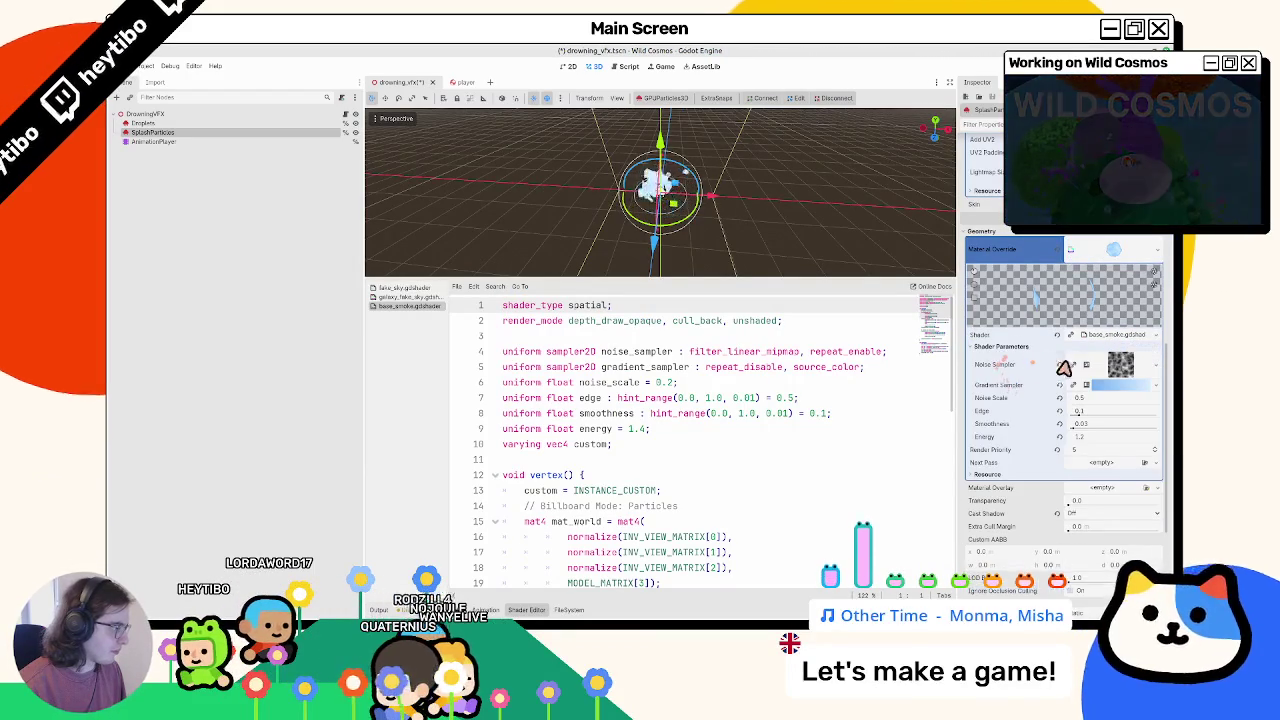
pyautogui.click(1105, 388)
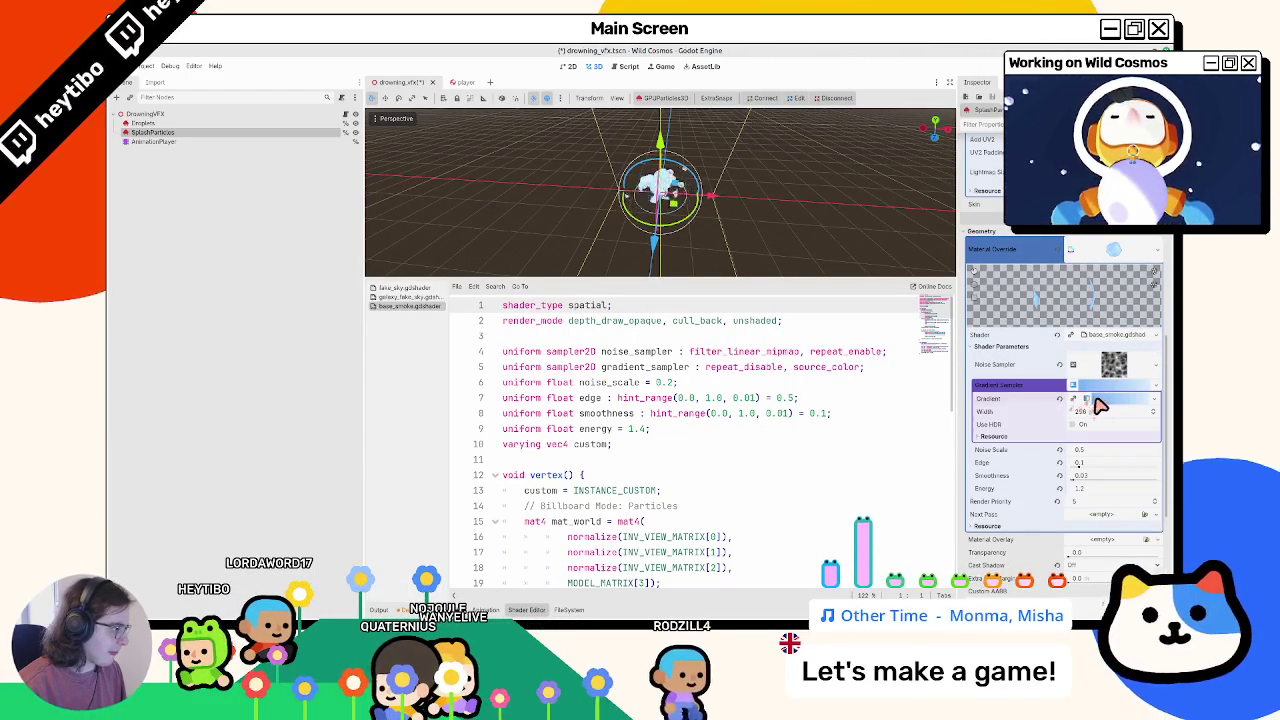
pyautogui.click(1098, 398)
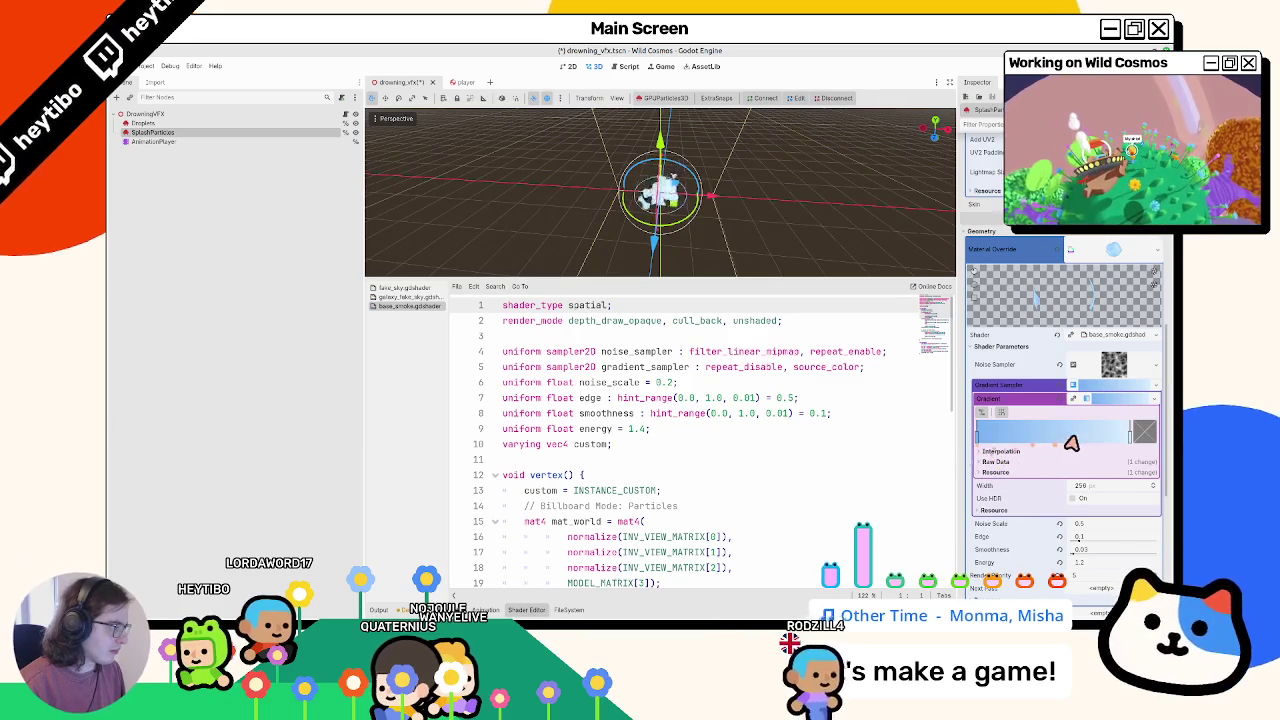
pyautogui.click(1024, 432)
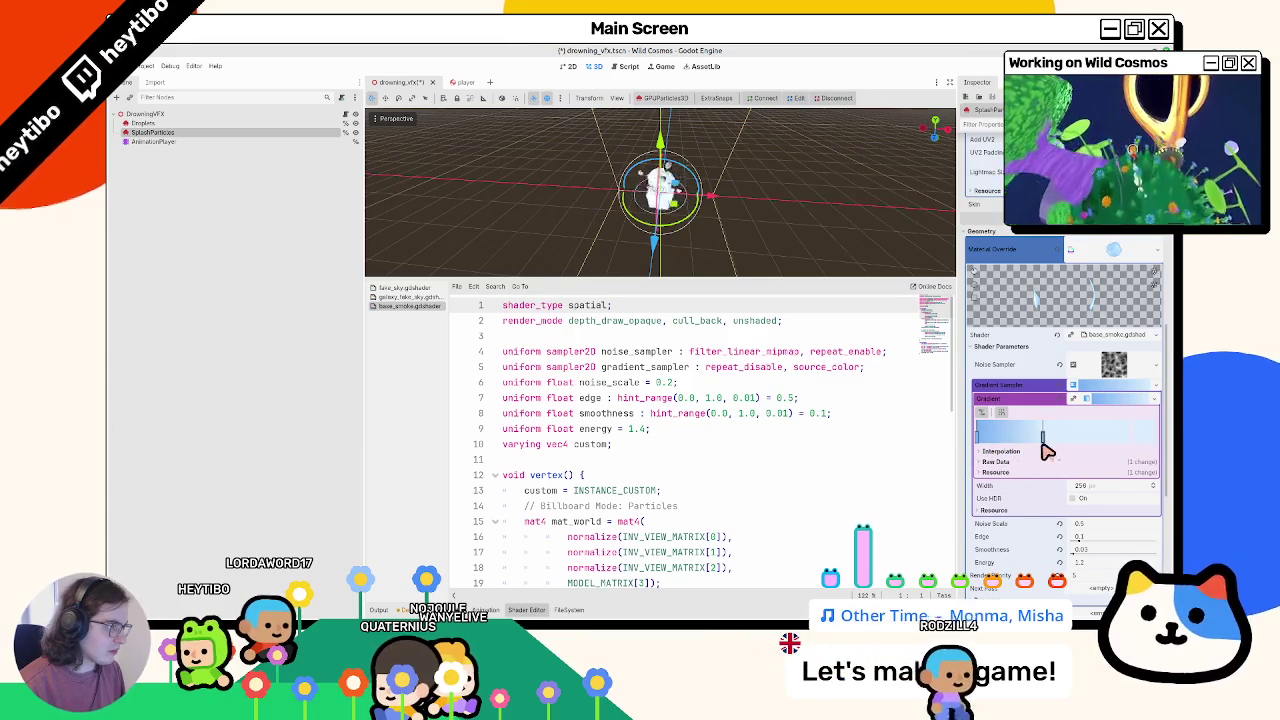
pyautogui.moveTo(1024, 432); pyautogui.dragTo(1130, 432)
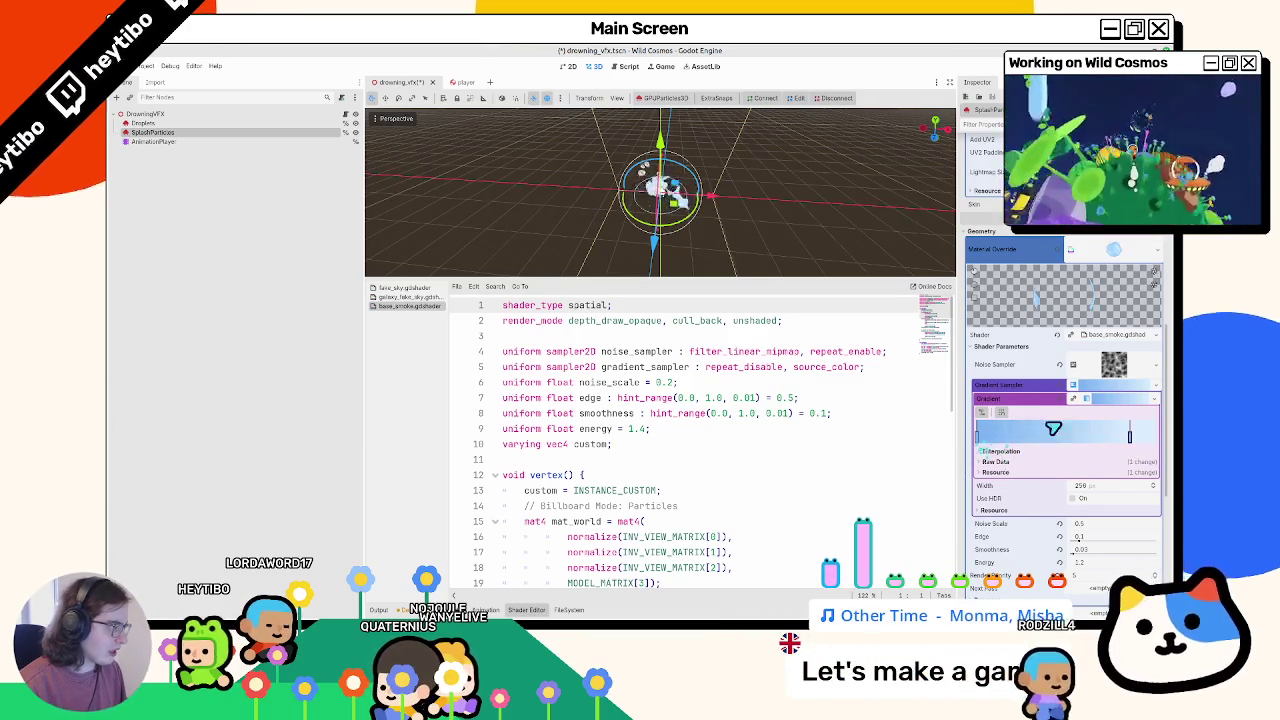
pyautogui.click(1098, 398)
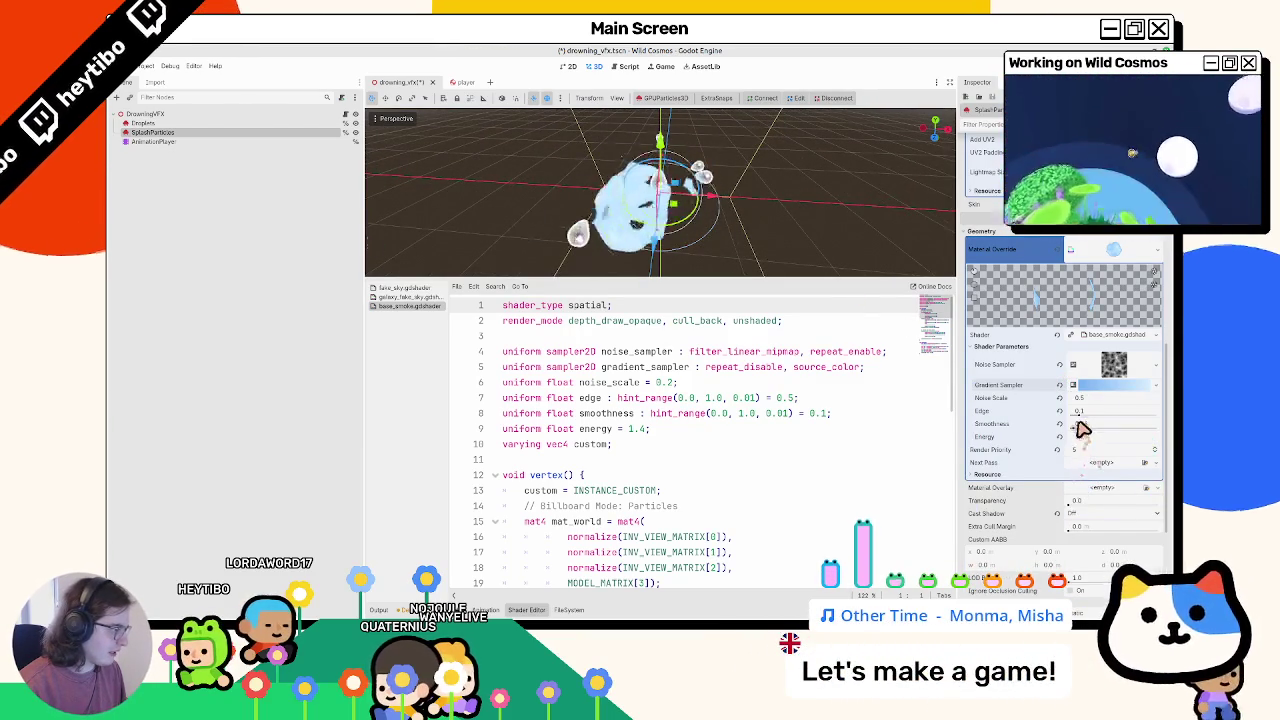
# Step: Lower smoke Smoothness toward zero and delete the right gradient colour stop
pyautogui.moveTo(1074, 428); pyautogui.dragTo(1044, 444)
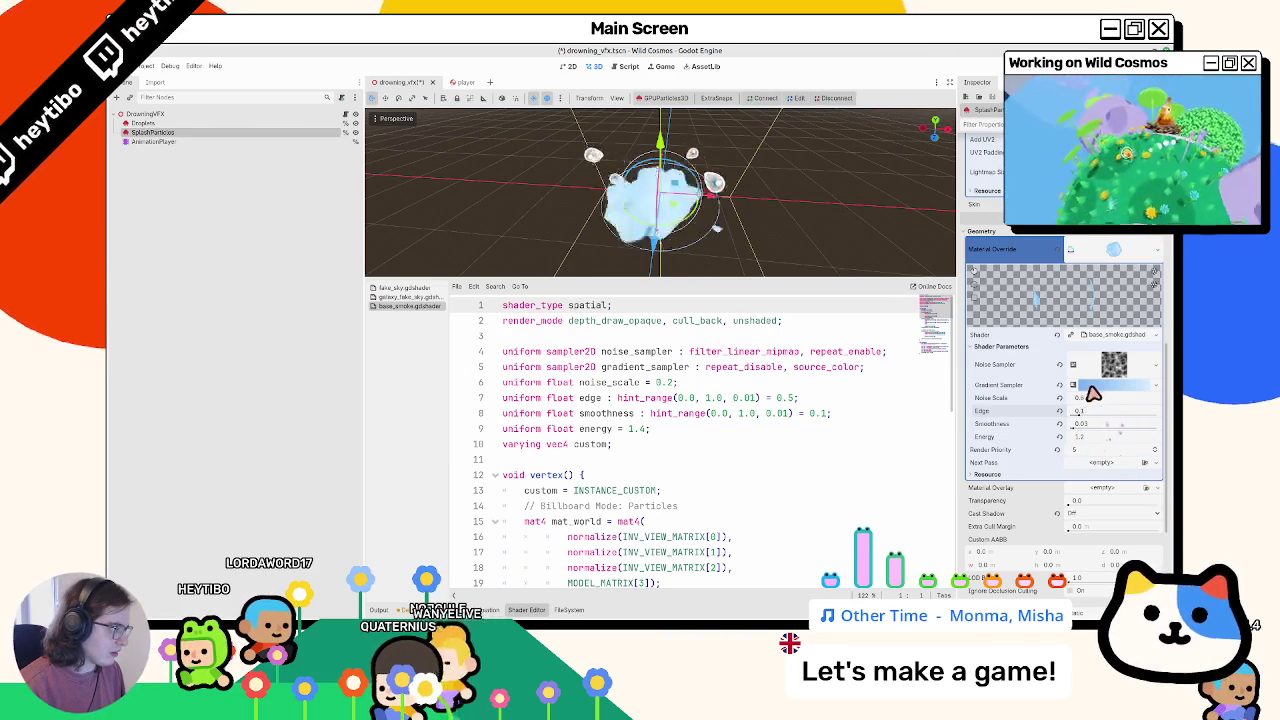
pyautogui.click(1090, 388)
pyautogui.moveTo(1129, 439)
pyautogui.mouseDown()
pyautogui.moveTo(1025, 447)
pyautogui.moveTo(1130, 436)
pyautogui.mouseUp()
pyautogui.press('Delete')
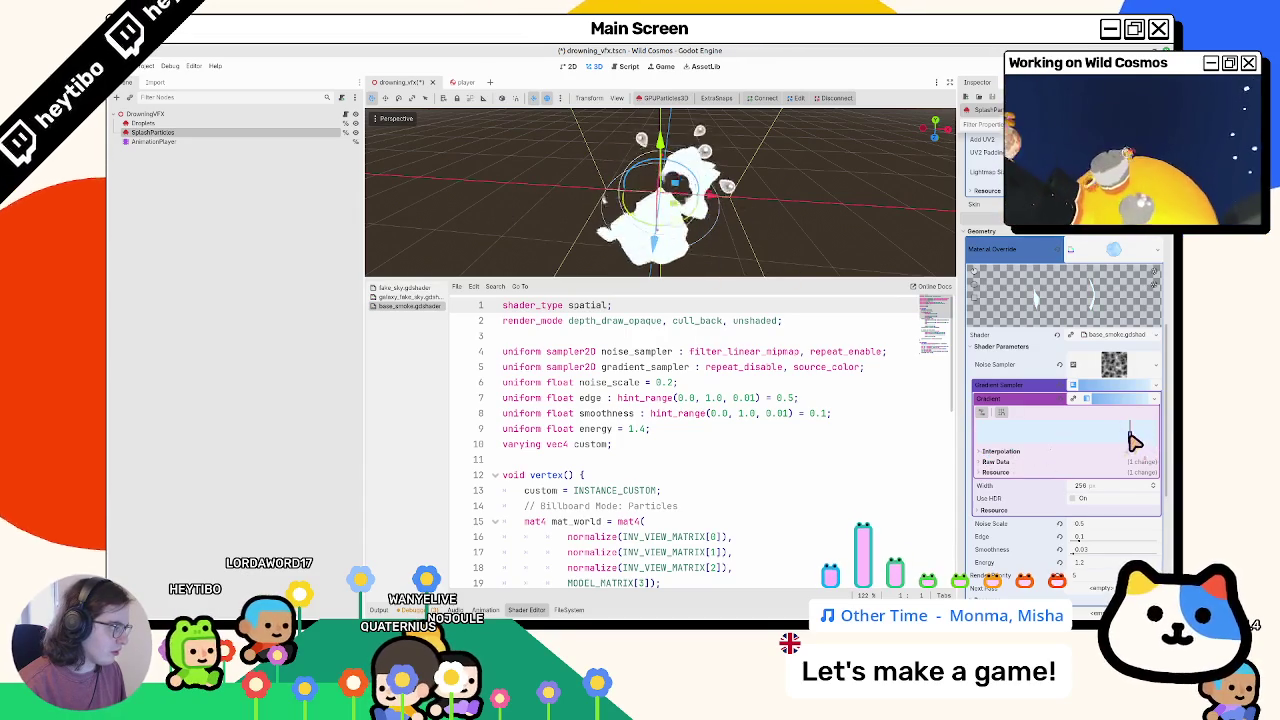
pyautogui.doubleClick(1131, 436)
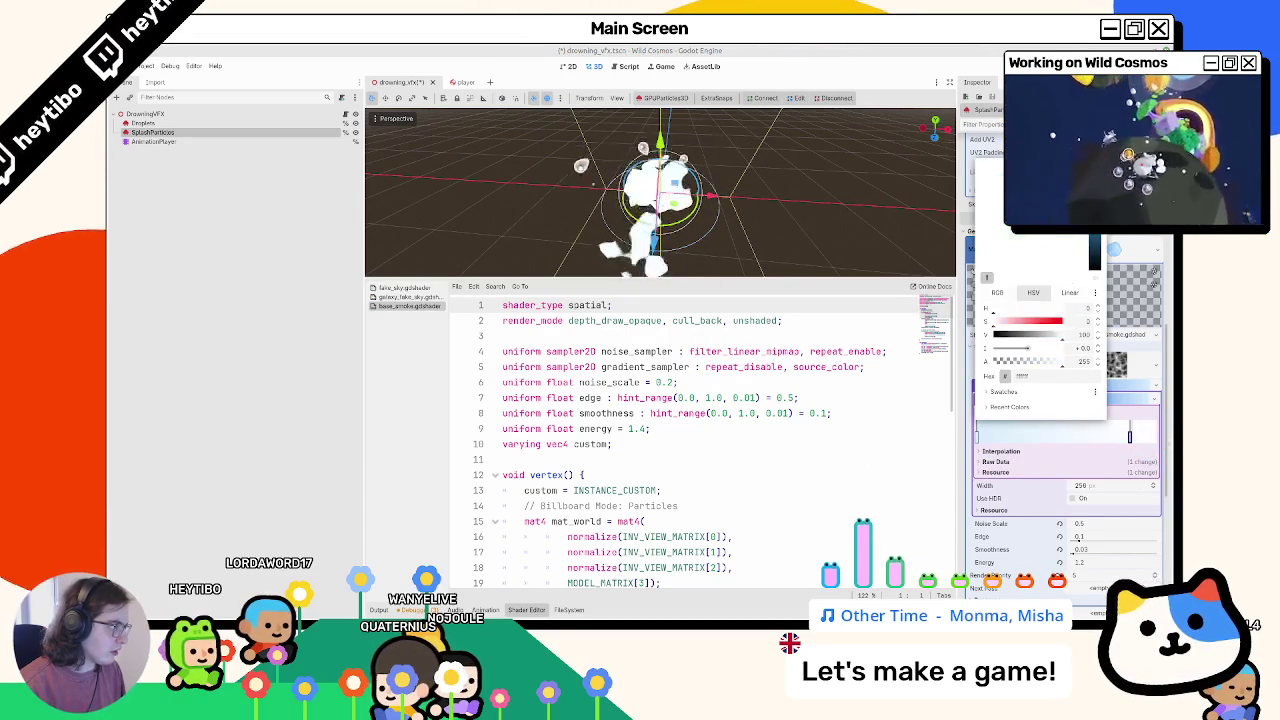
pyautogui.click(795, 197)
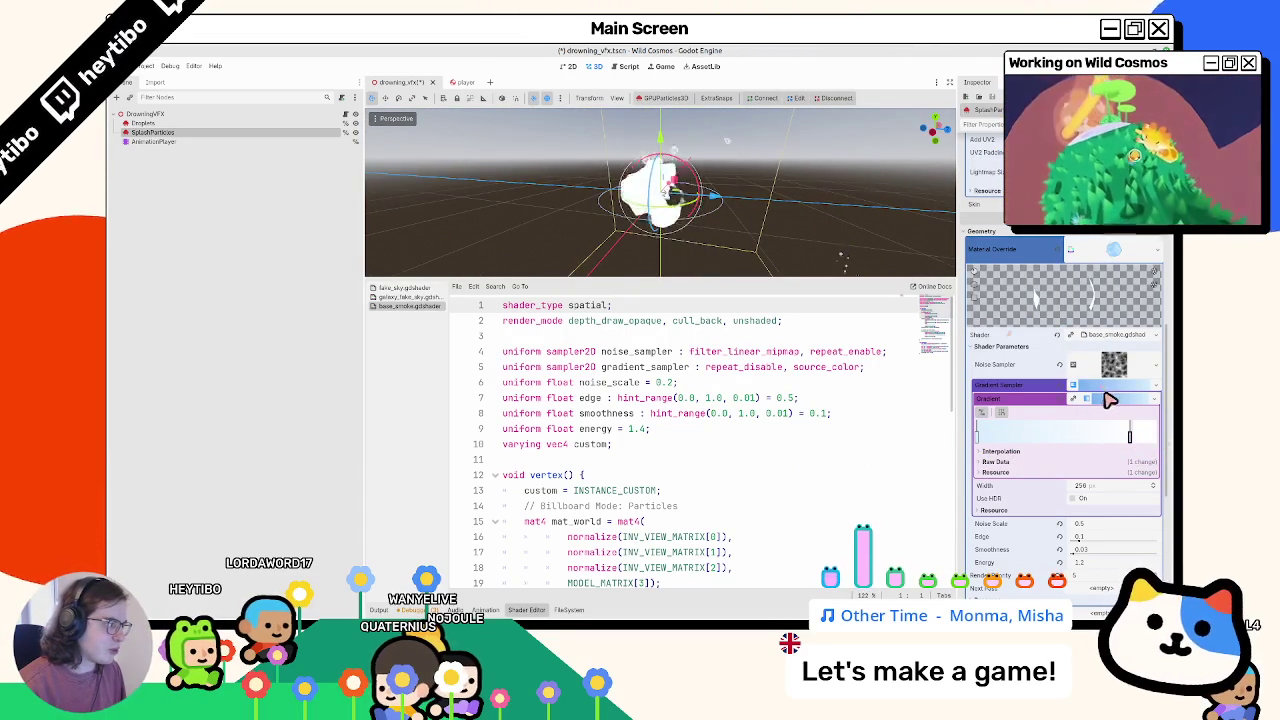
pyautogui.click(1115, 366)
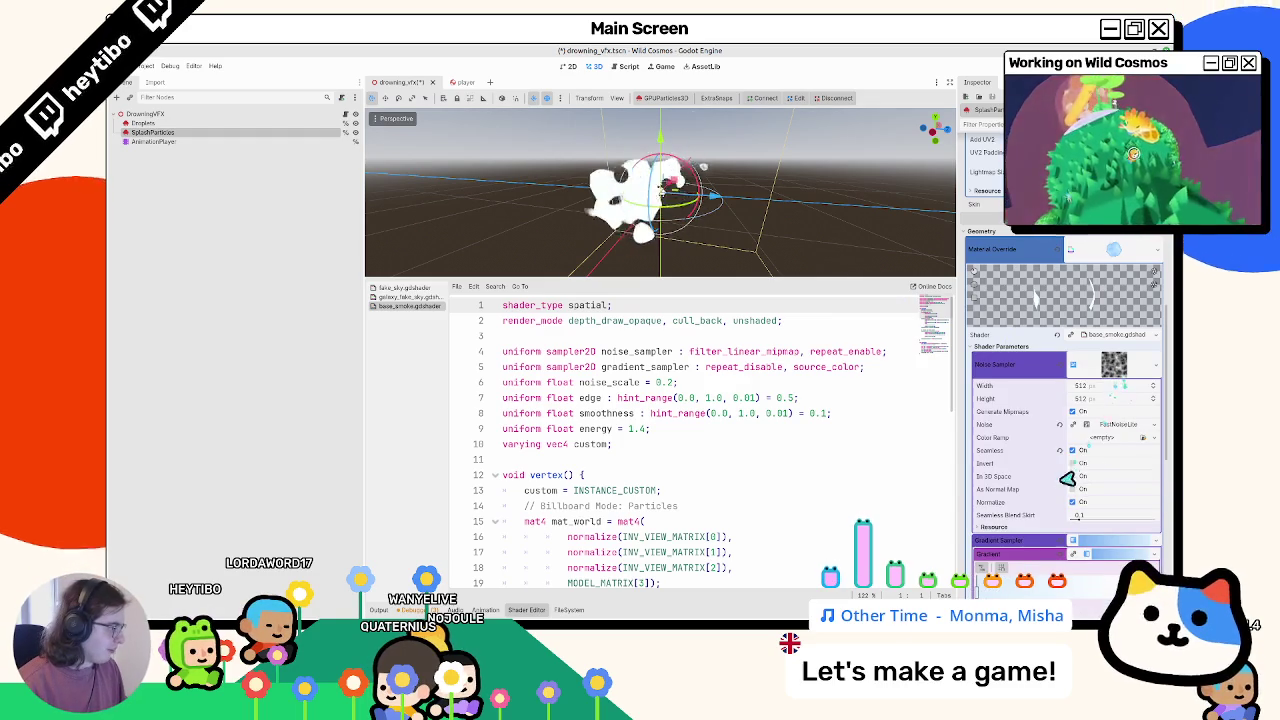
# Step: Switch the smoke's FastNoiseLite to cellular noise with adjusted fractal settings, and drag its noise scale to 0.452
pyautogui.click(1115, 428)
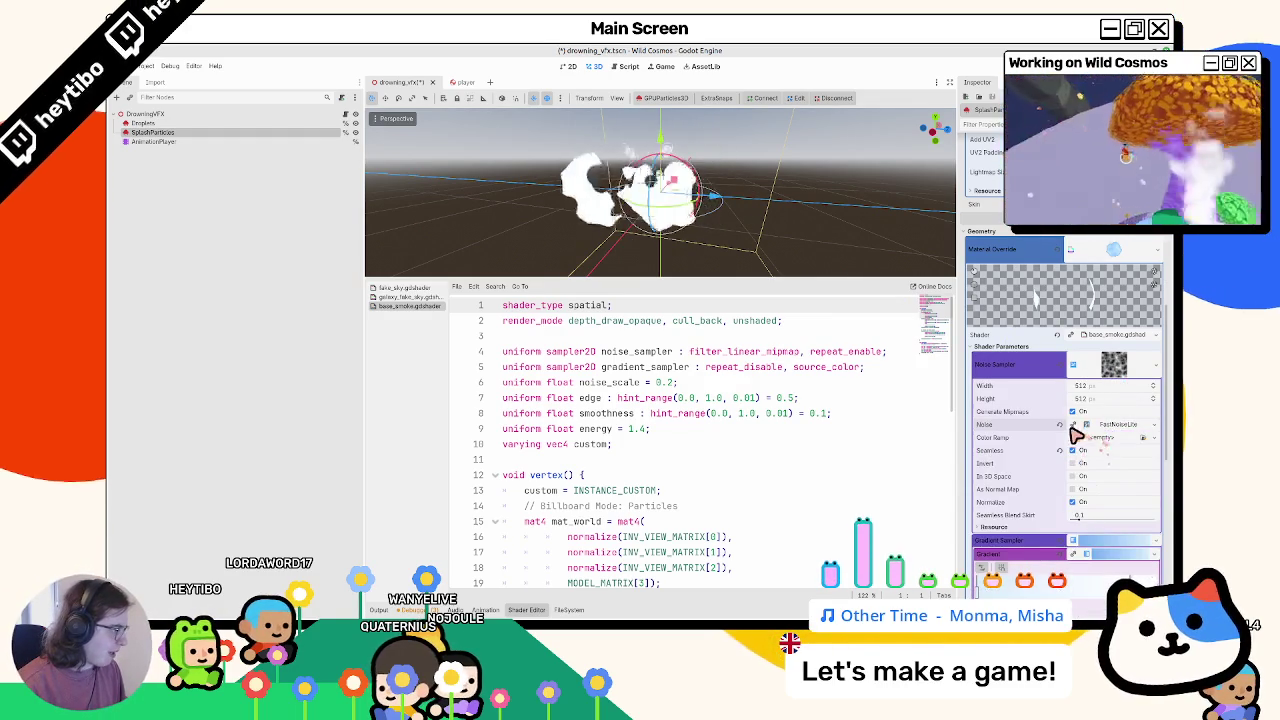
pyautogui.click(1000, 566)
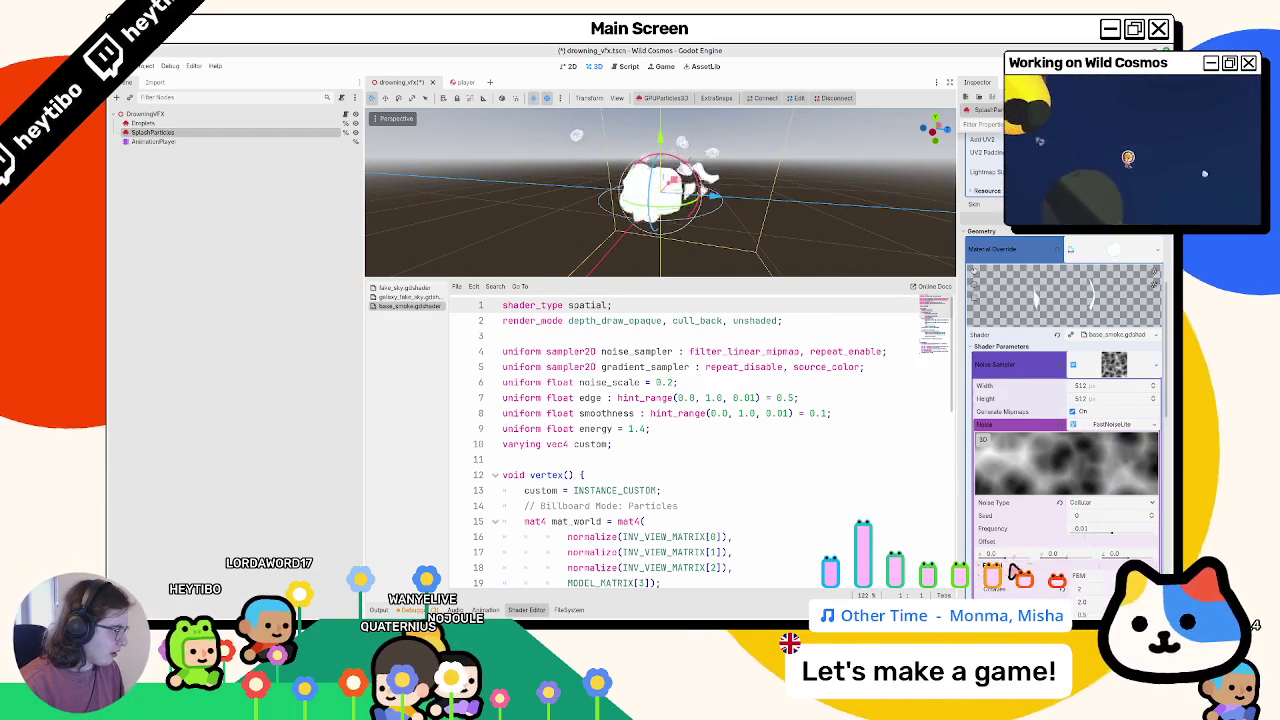
pyautogui.scroll(-3, 1085, 460)
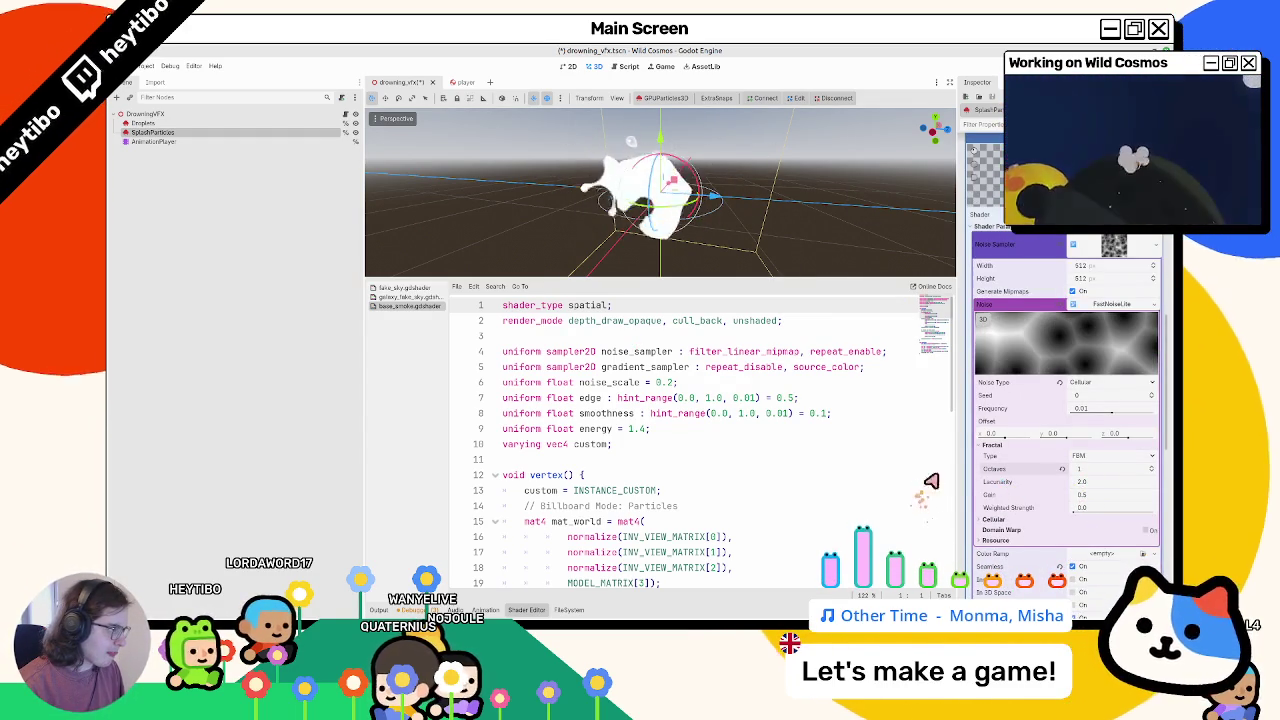
pyautogui.click(1106, 250)
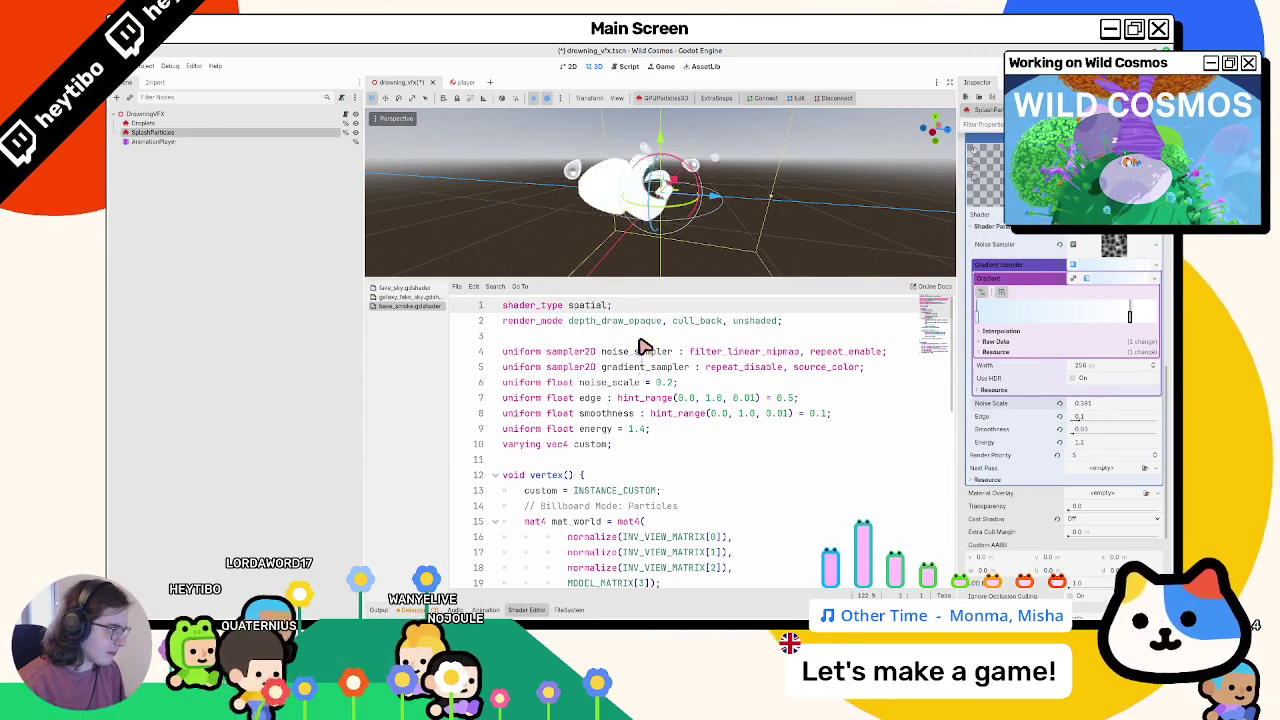
pyautogui.moveTo(650, 255); pyautogui.dragTo(730, 267)
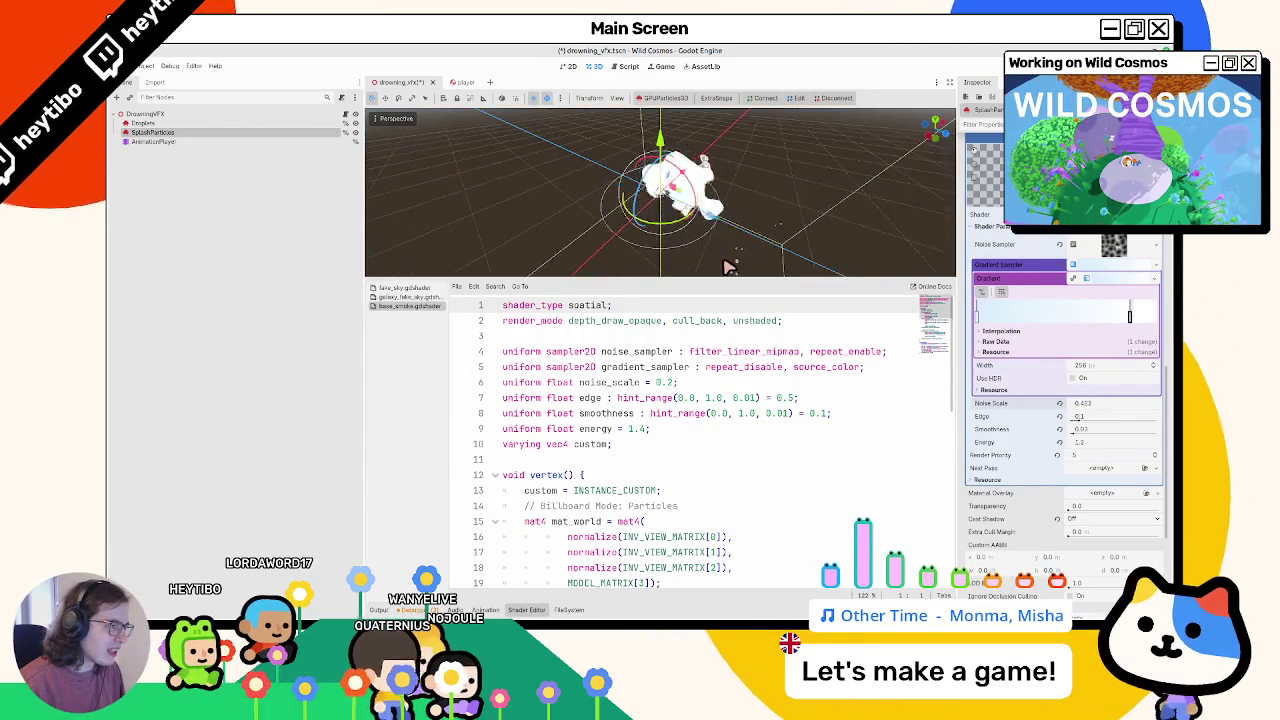
pyautogui.scroll(10, 1103, 373)
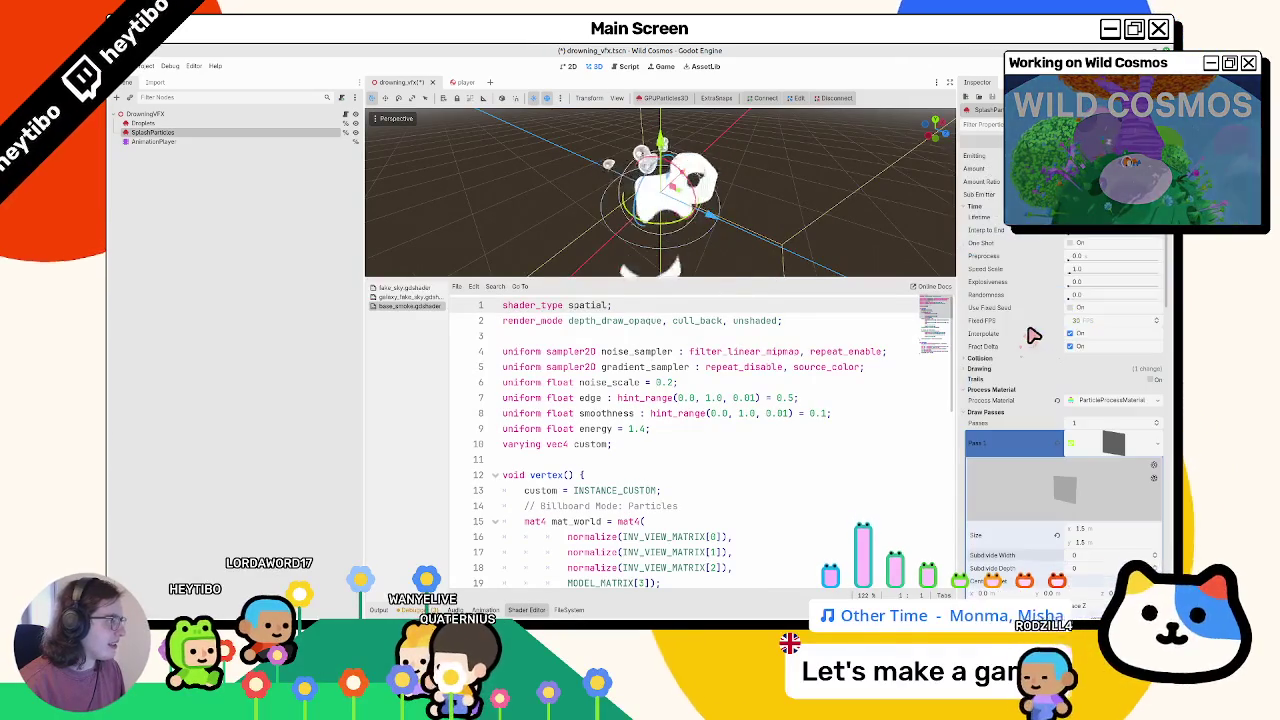
# Step: Drag the first point of the particle Display Scale Curve down to 0 so particles grow in from zero
pyautogui.click(1110, 400)
pyautogui.scroll(-5, 1015, 485)
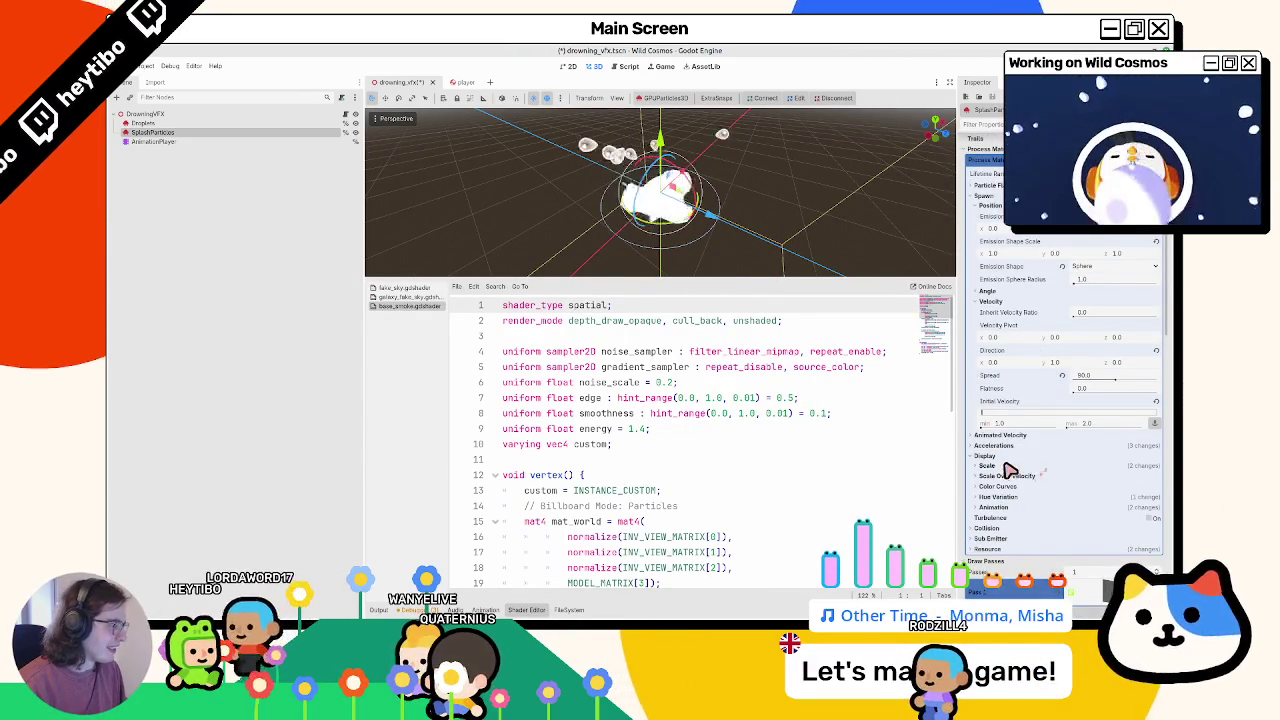
pyautogui.click(1035, 456)
pyautogui.scroll(-2, 1063, 470)
pyautogui.click(1063, 463)
pyautogui.scroll(-2, 1080, 430)
pyautogui.click(1113, 393)
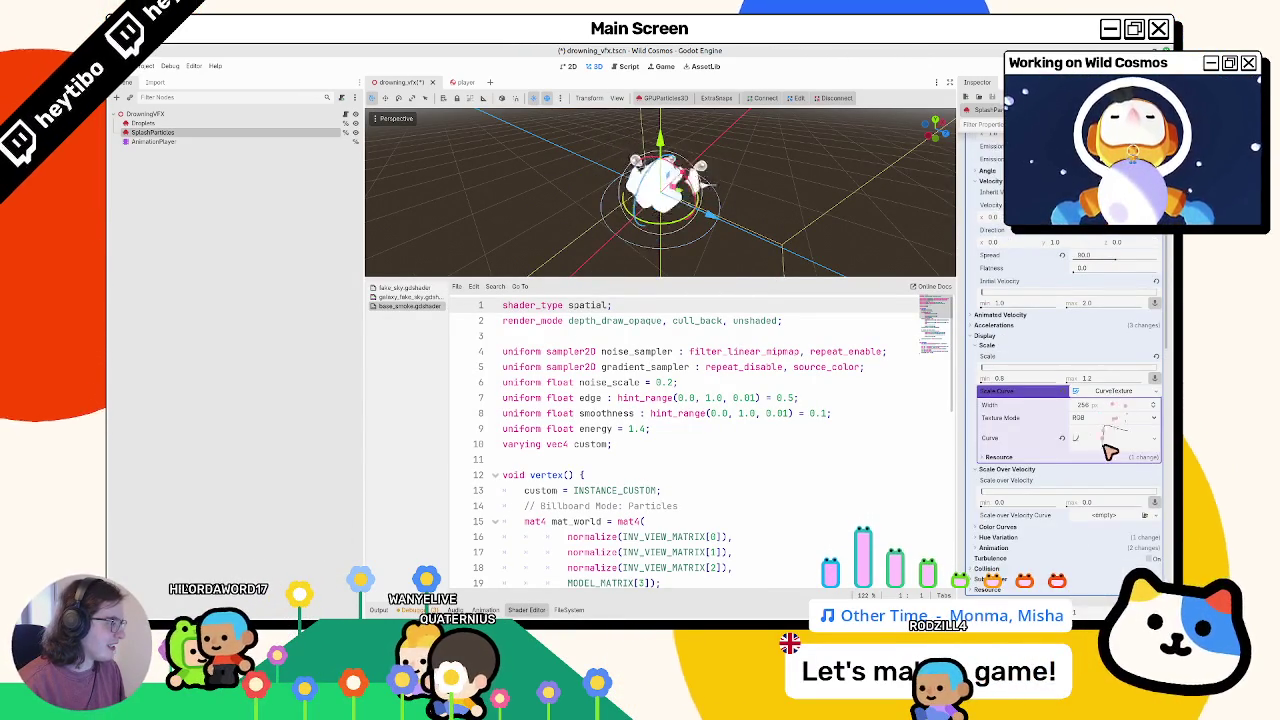
pyautogui.click(1103, 441)
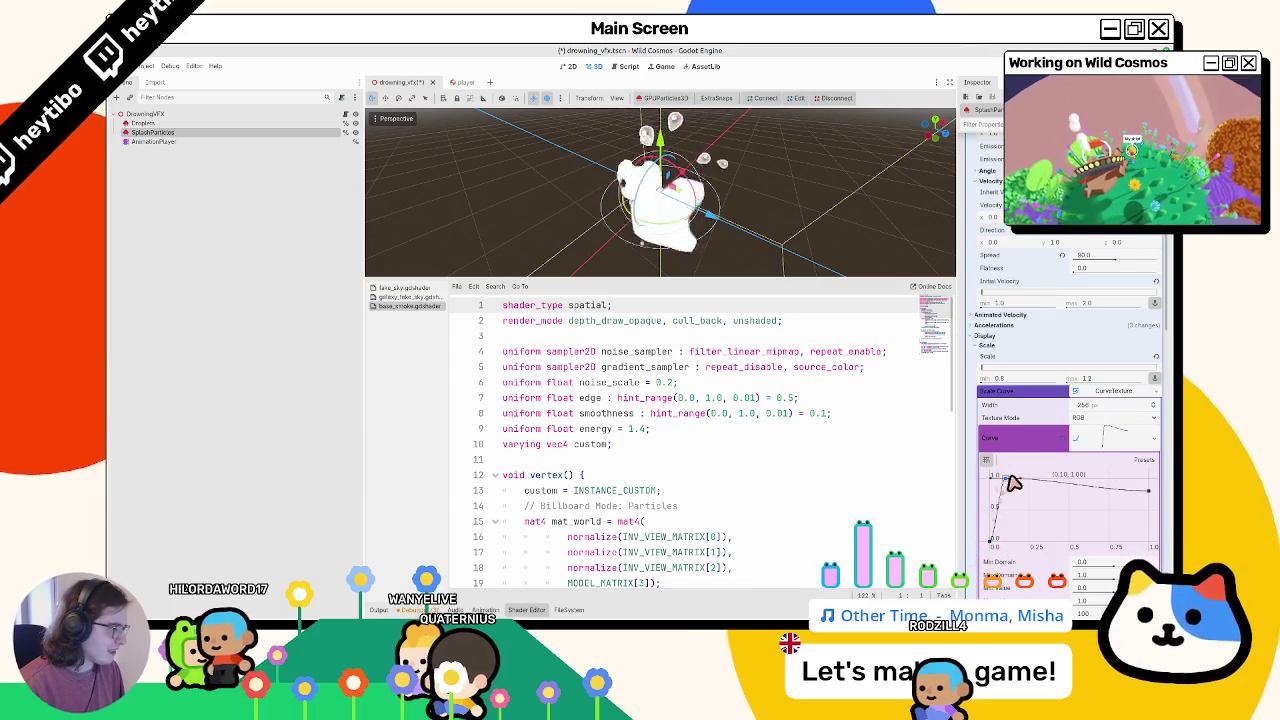
pyautogui.moveTo(995, 478); pyautogui.dragTo(993, 540)
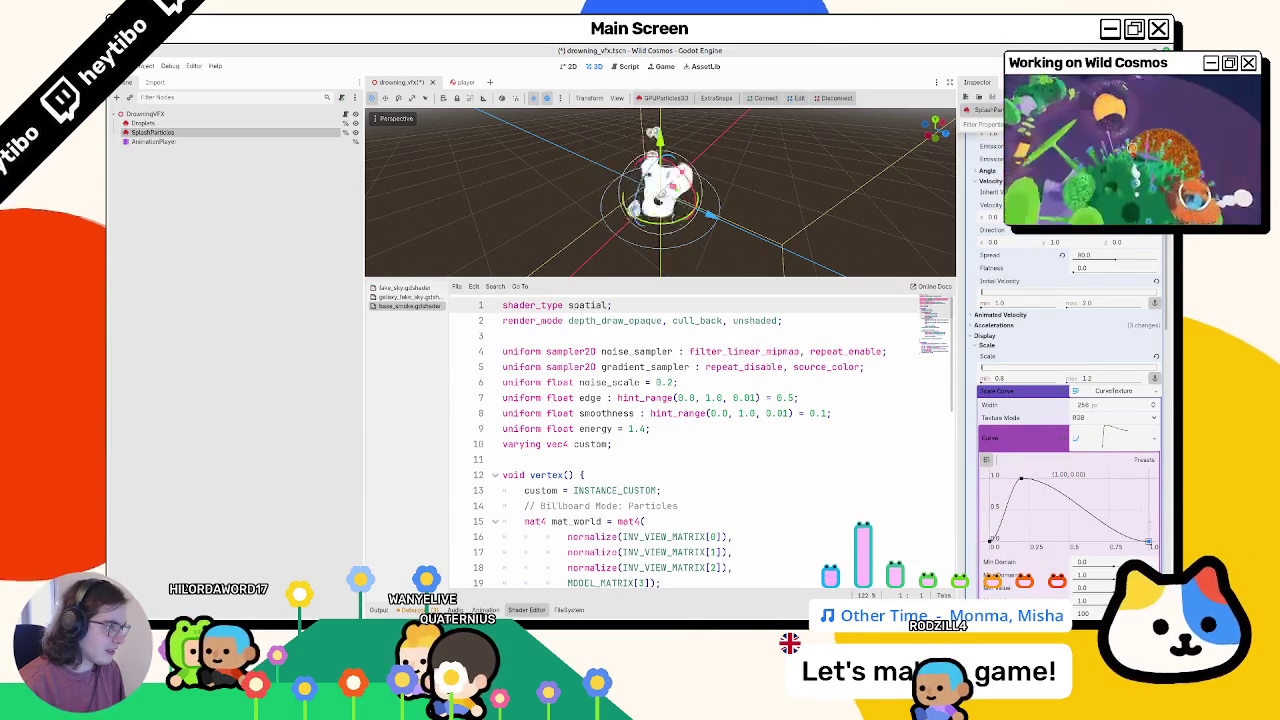
pyautogui.moveTo(724, 264)
pyautogui.mouseDown()
pyautogui.moveTo(683, 178)
pyautogui.moveTo(693, 193)
pyautogui.mouseUp()
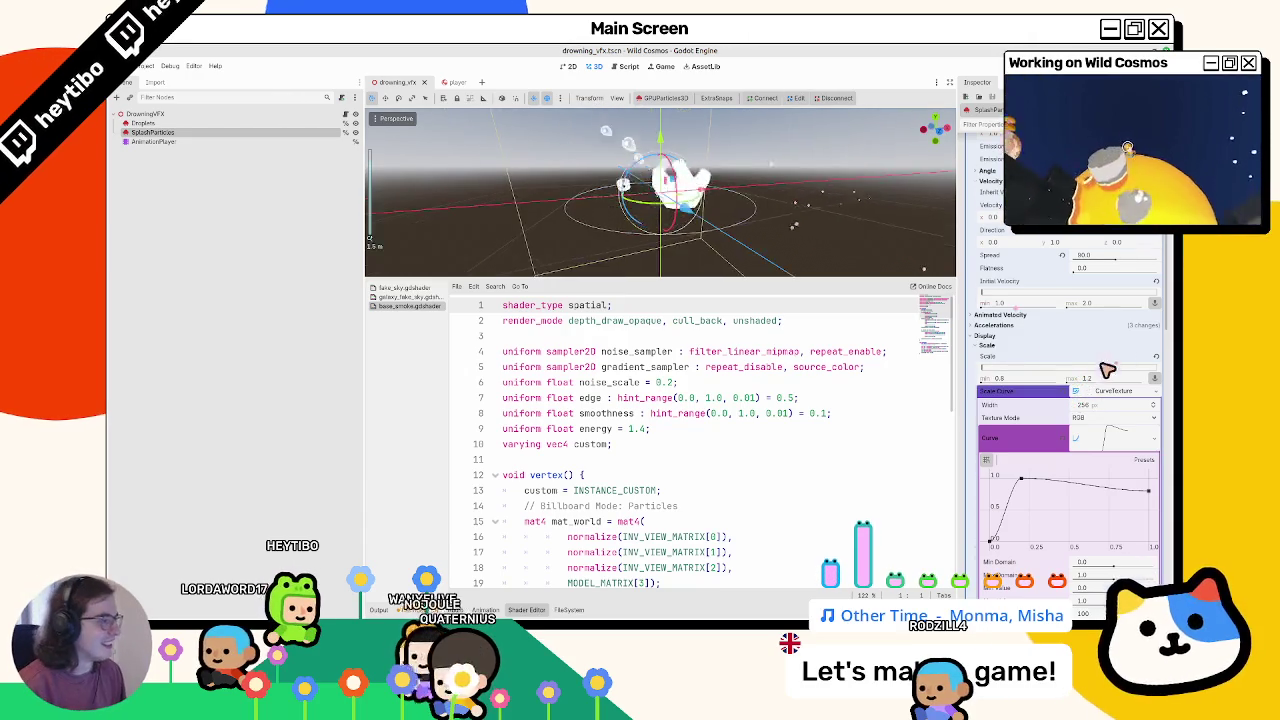
# Step: Raise the smoke noise octaves from 1 to 2 and save drowning_vfx.tscn
pyautogui.scroll(-10, 1078, 368)
pyautogui.scroll(-5, 1066, 368)
pyautogui.click(1049, 443)
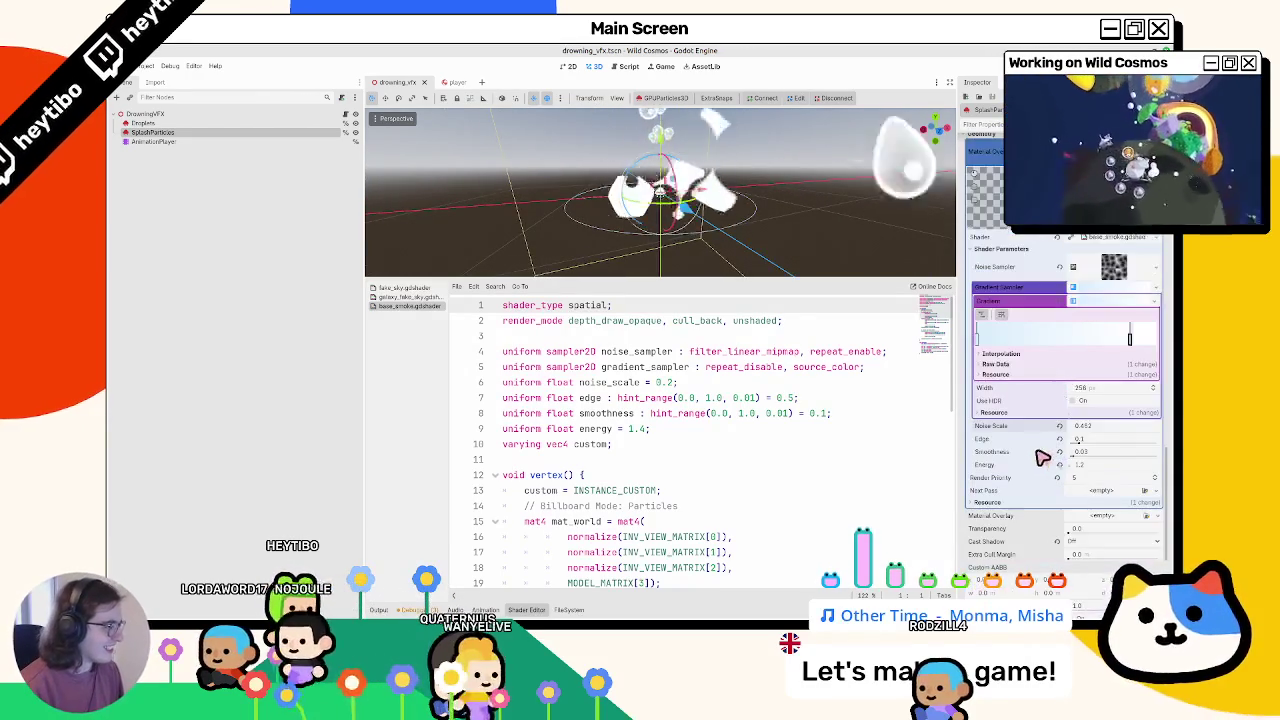
pyautogui.click(1110, 266)
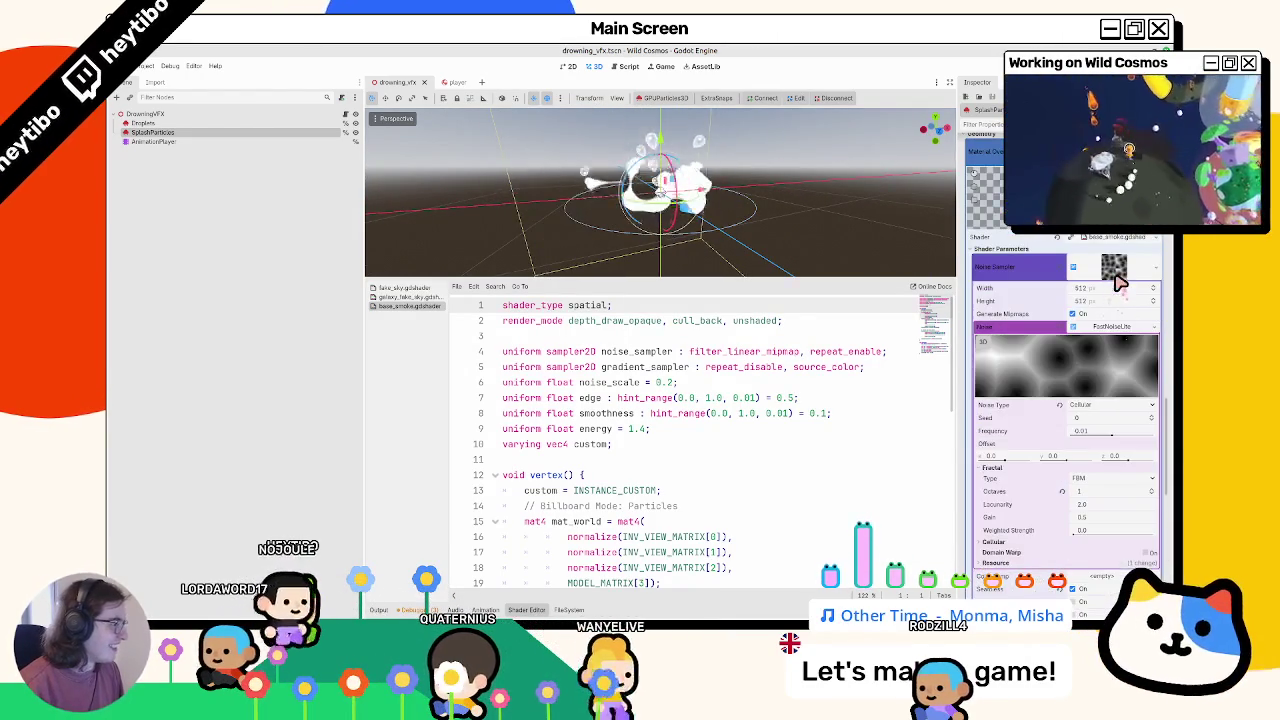
pyautogui.moveTo(1066, 491)
pyautogui.mouseDown()
pyautogui.moveTo(1120, 491)
pyautogui.moveTo(1040, 500)
pyautogui.mouseUp()
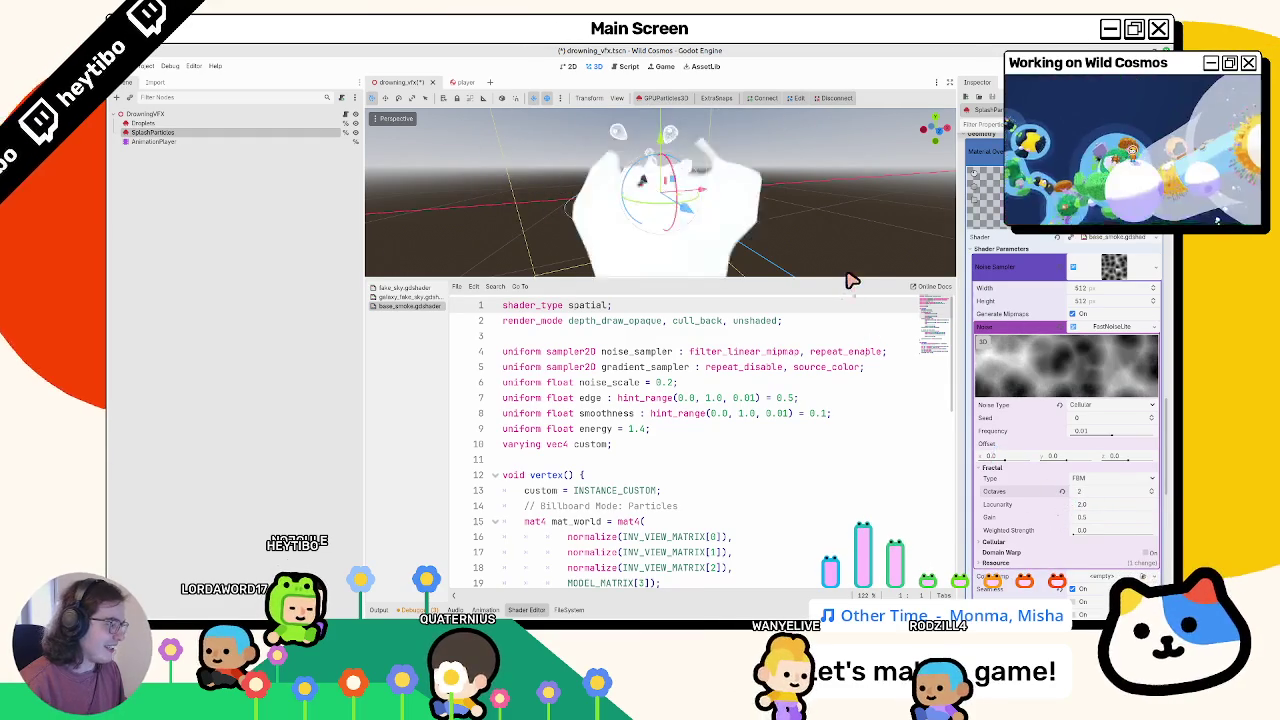
pyautogui.scroll(-3, 660, 190)
pyautogui.hotkey('ctrl', 's')
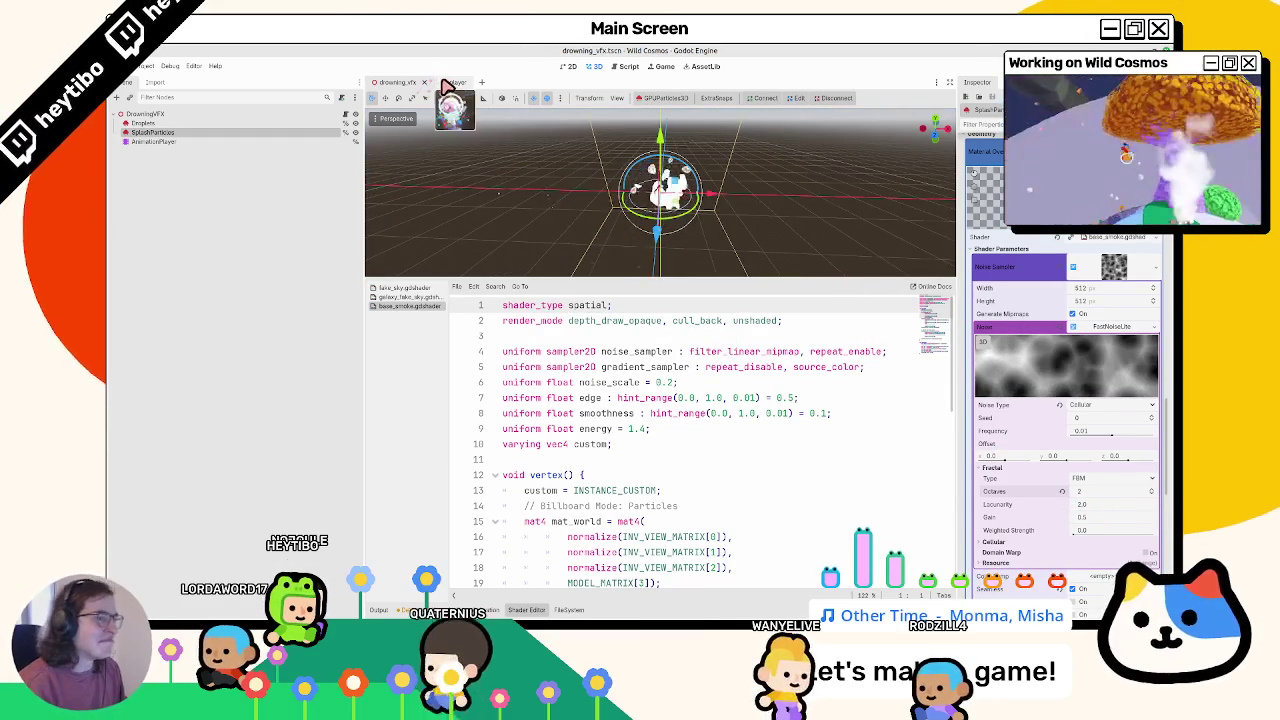
# Step: Run Wild Cosmos in a maximised window and walk the astronaut into the water pool
pyautogui.press('F6')
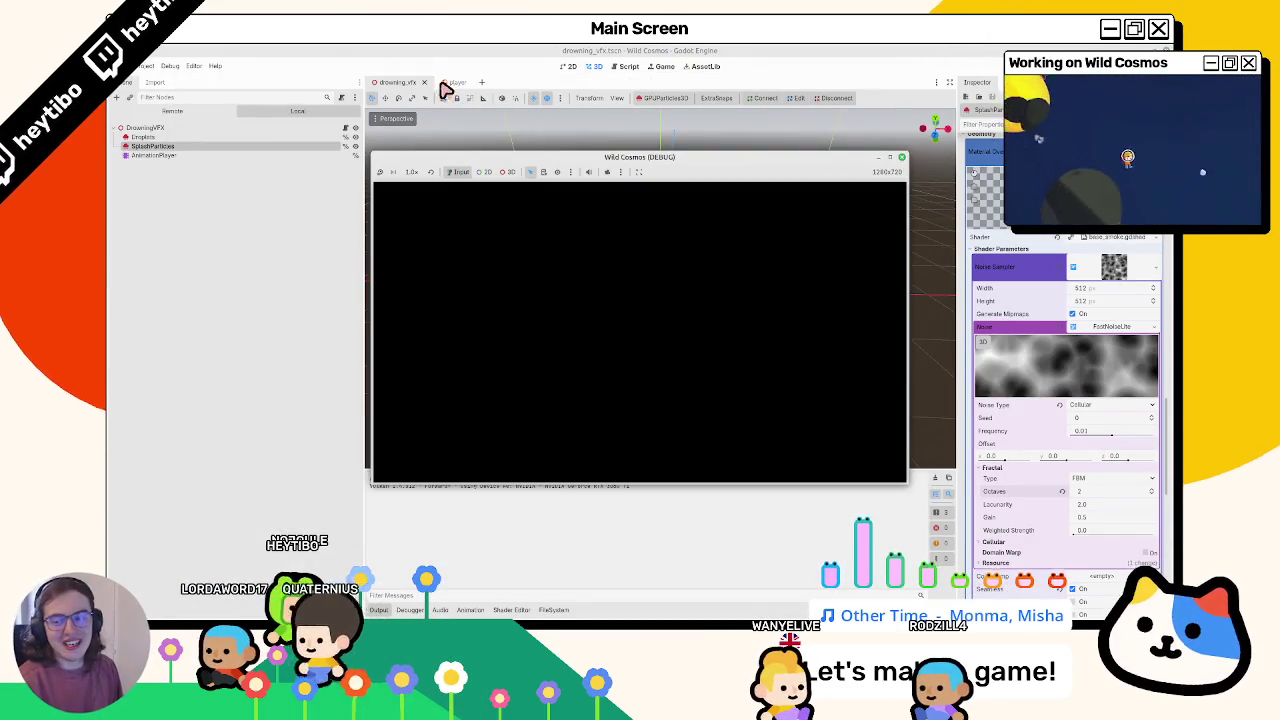
pyautogui.click(889, 158)
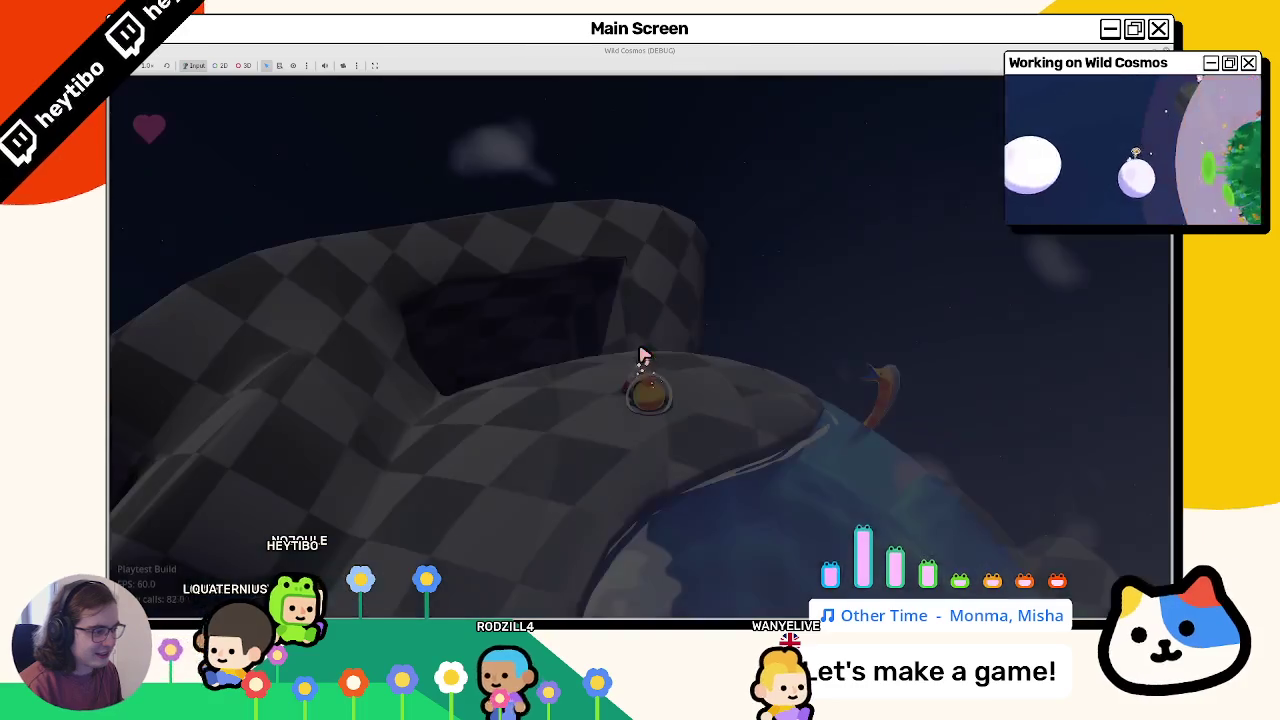
pyautogui.press('w')
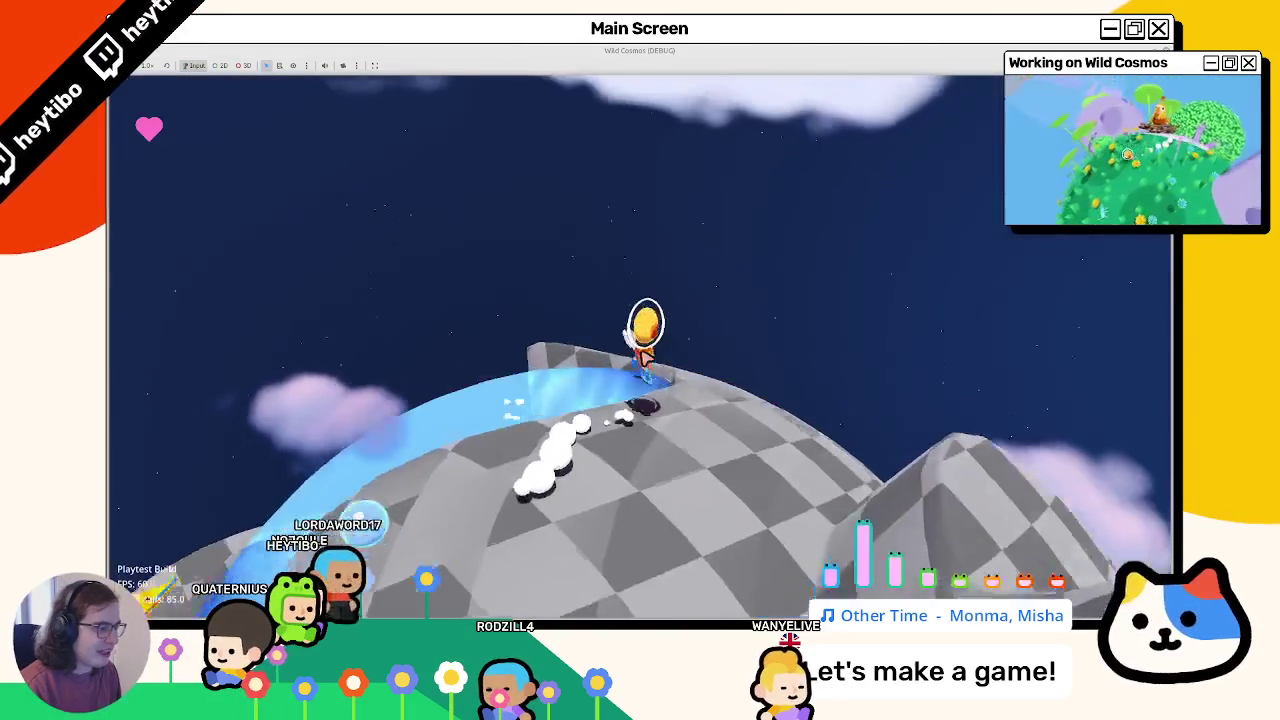
pyautogui.press('w')
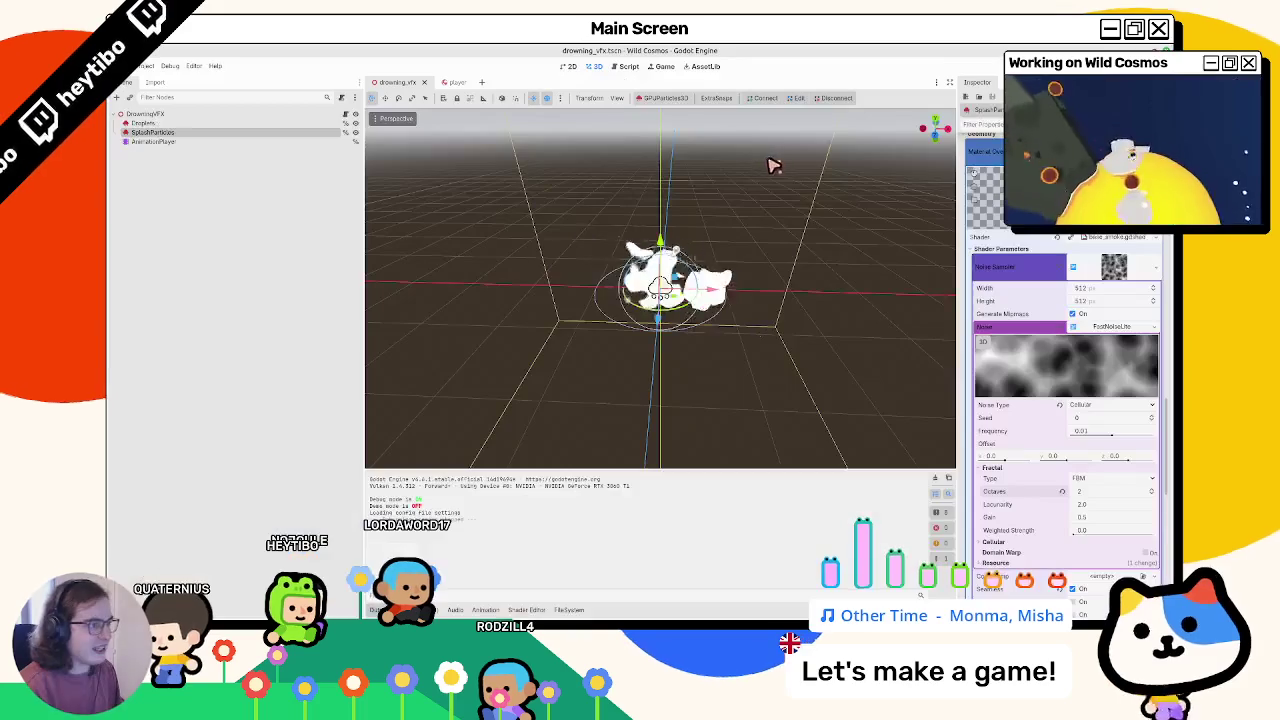
# Step: Launch and restart Wild Cosmos, then maximise the debug window to full size
pyautogui.press('F6')
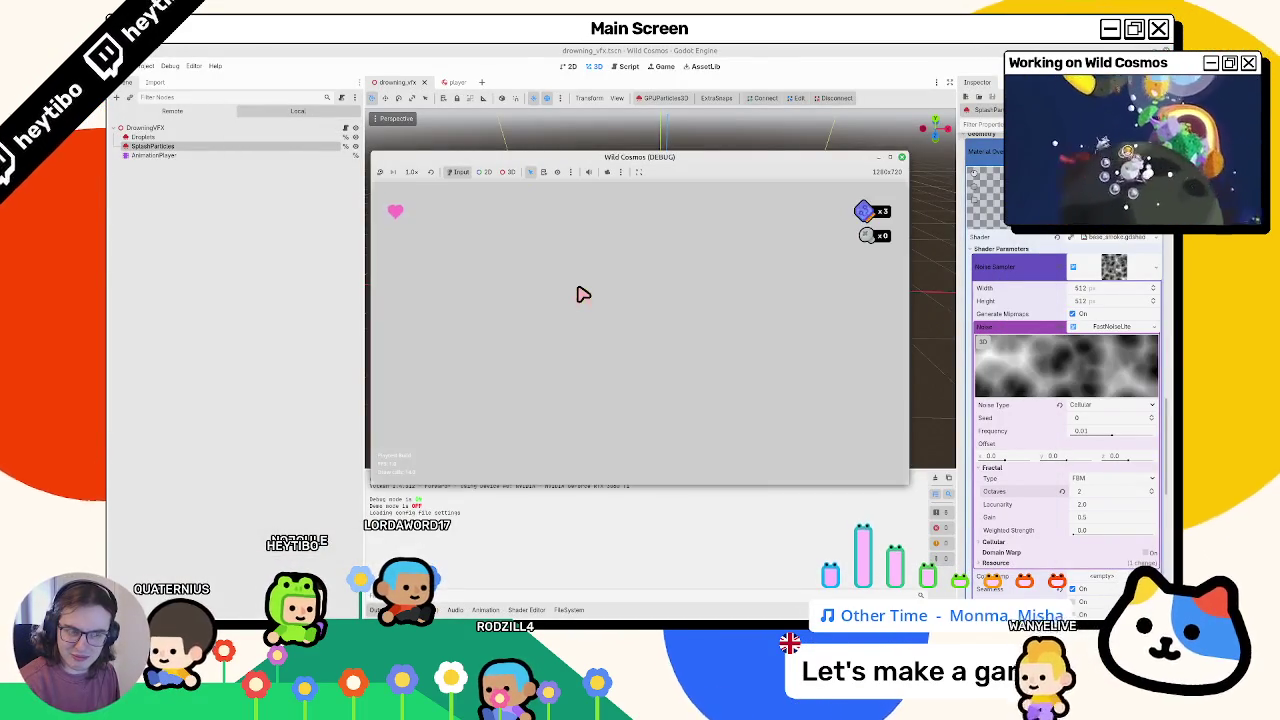
pyautogui.press('F6')
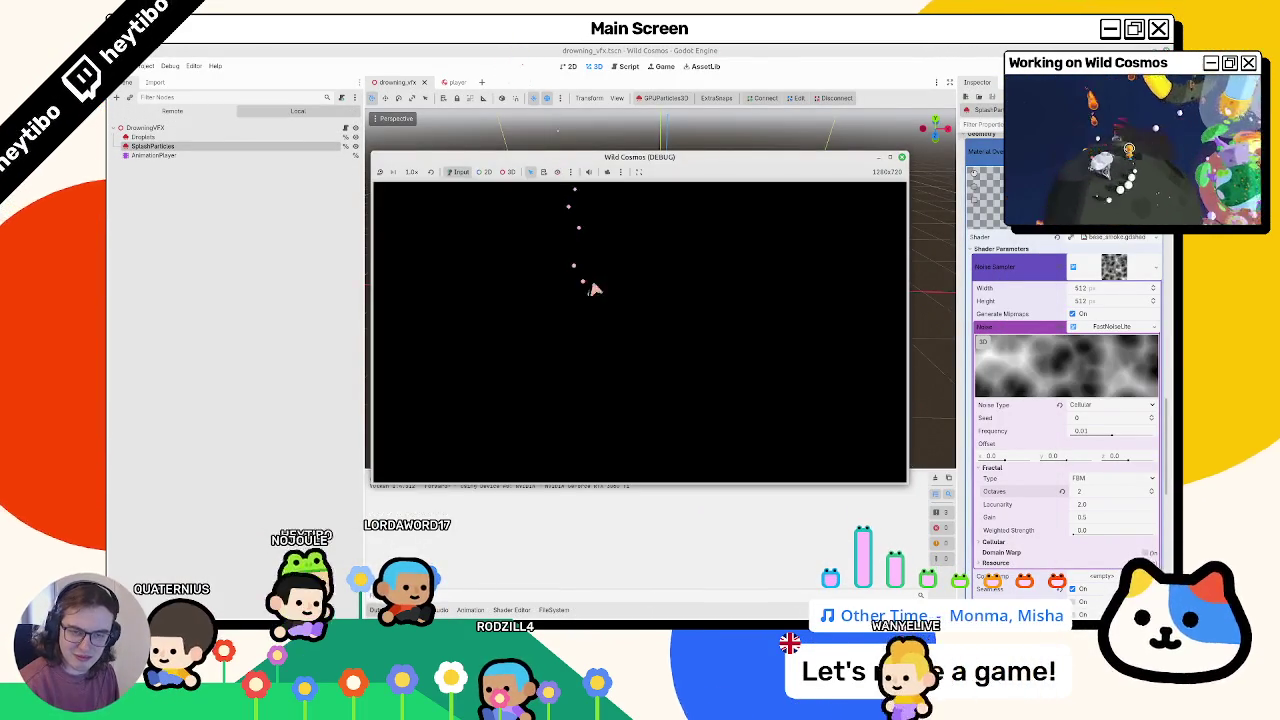
pyautogui.click(890, 158)
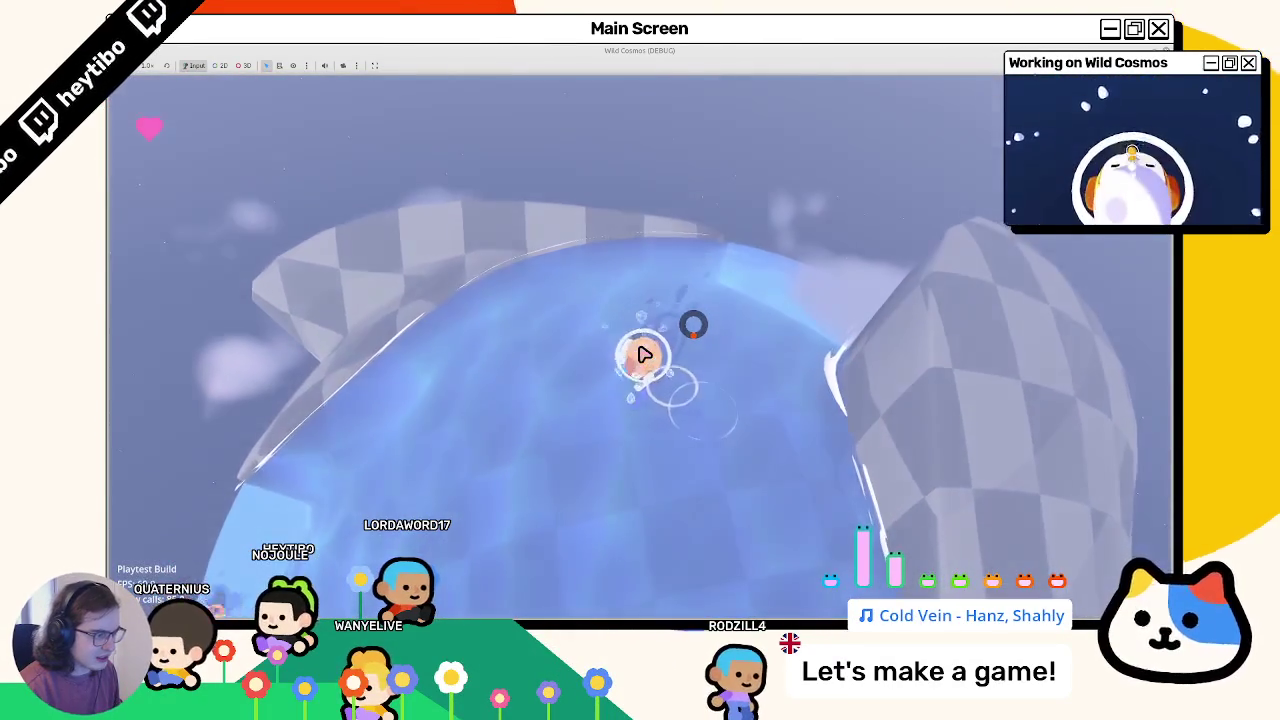
# Step: Stop the running game and view the splash particles from above
pyautogui.press('F8')
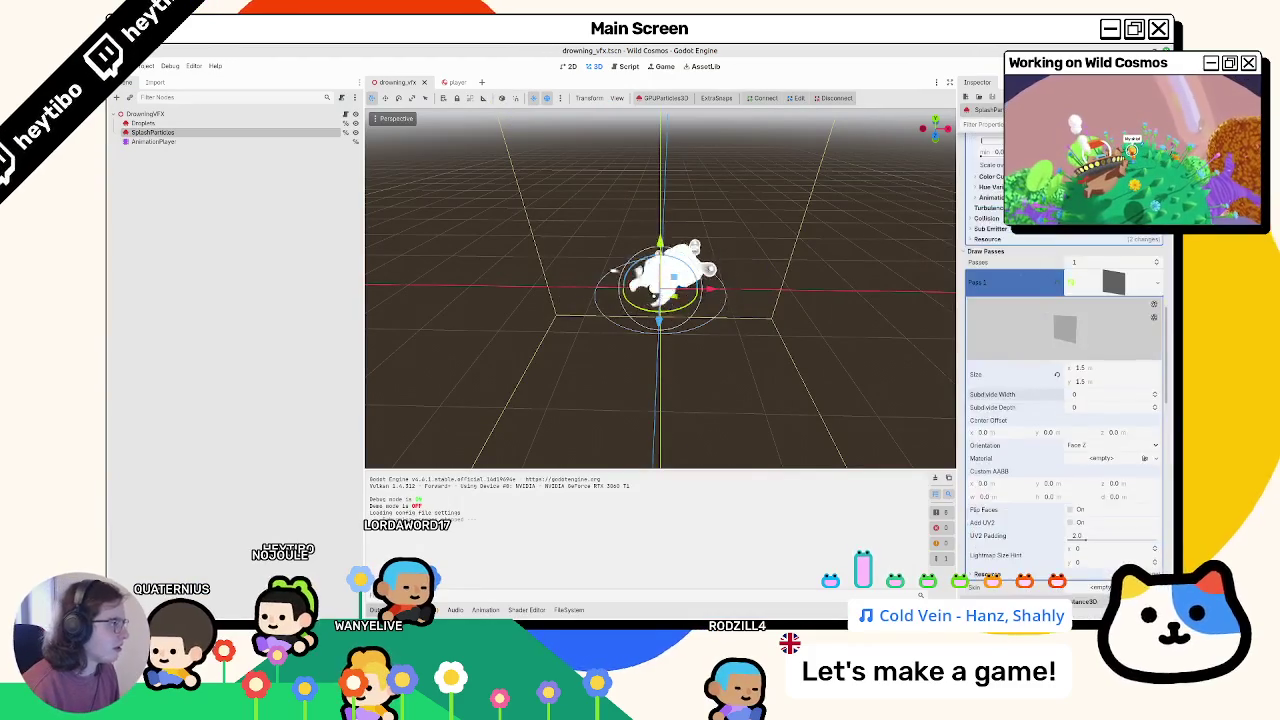
pyautogui.scroll(3, 1063, 400)
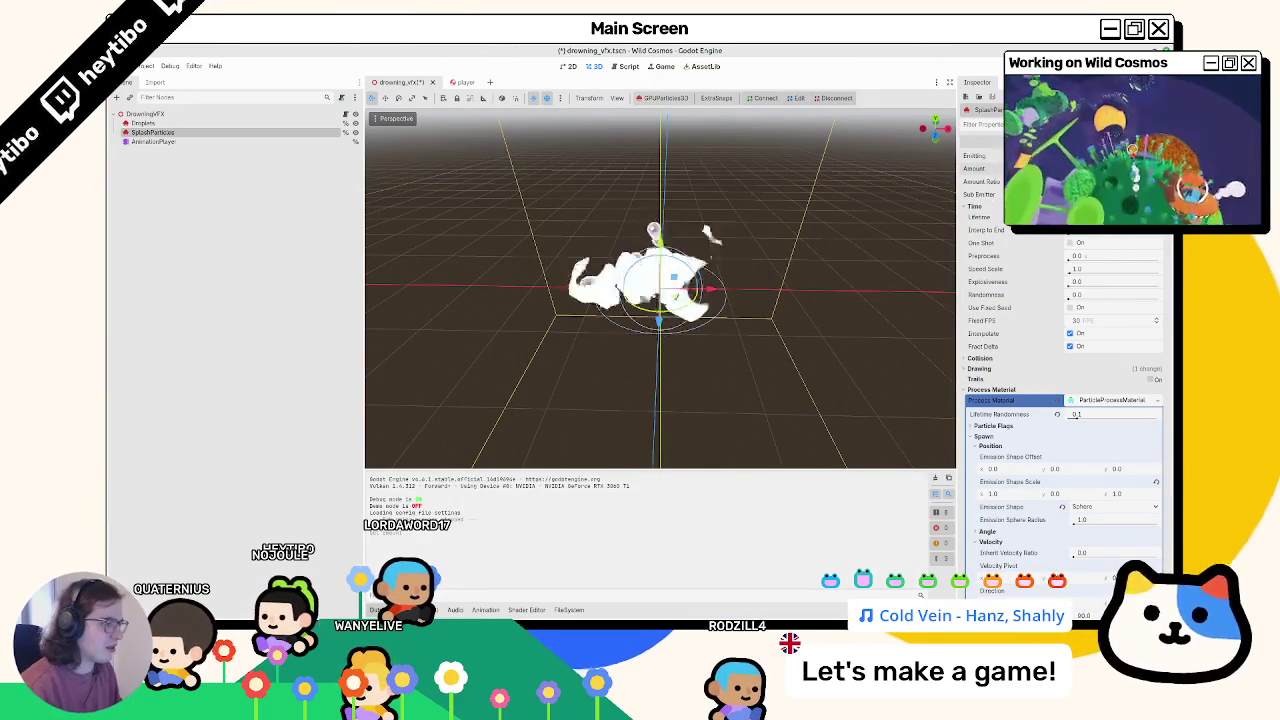
pyautogui.moveTo(772, 314)
pyautogui.mouseDown()
pyautogui.moveTo(737, 400)
pyautogui.moveTo(740, 247)
pyautogui.mouseUp()
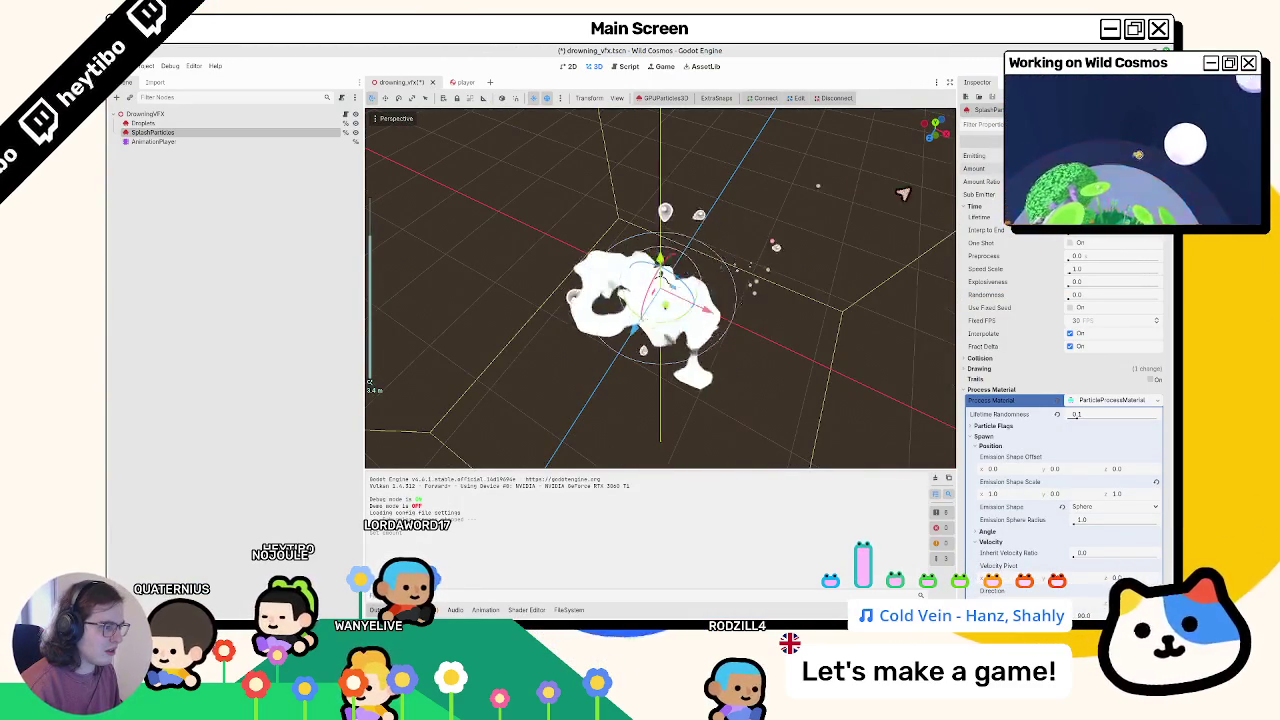
pyautogui.scroll(-10, 1040, 275)
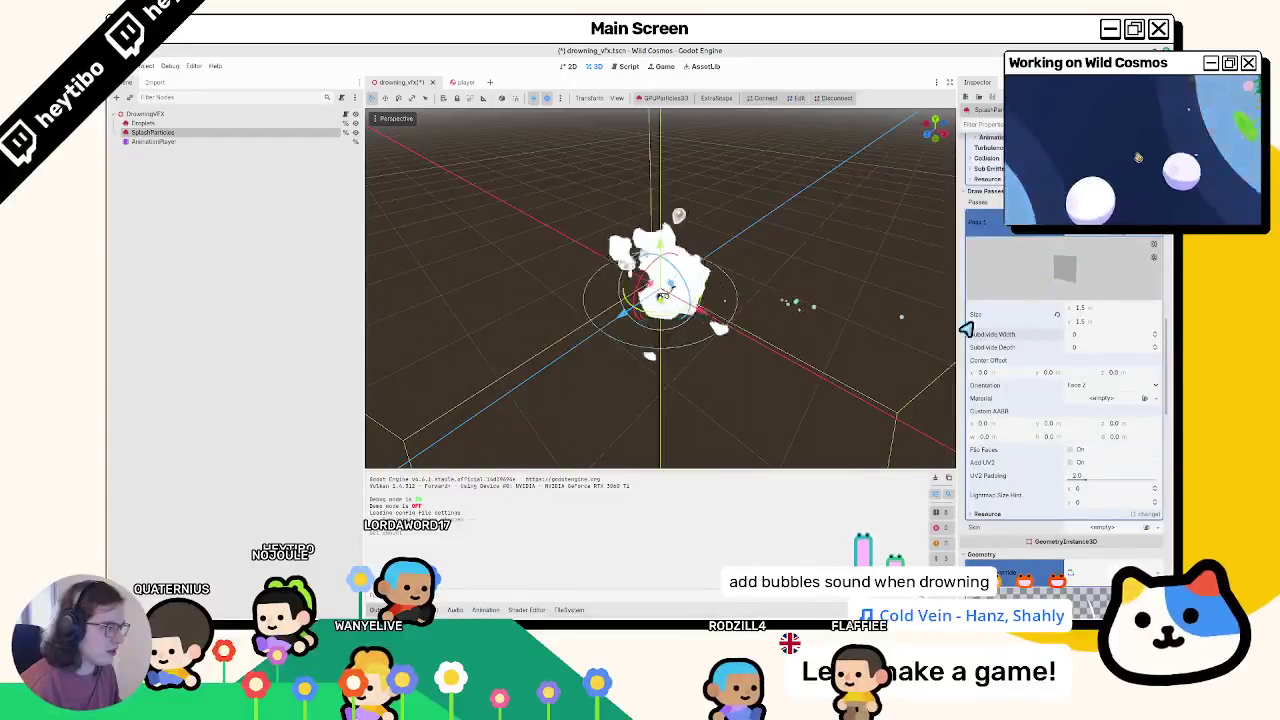
pyautogui.scroll(10, 1060, 353)
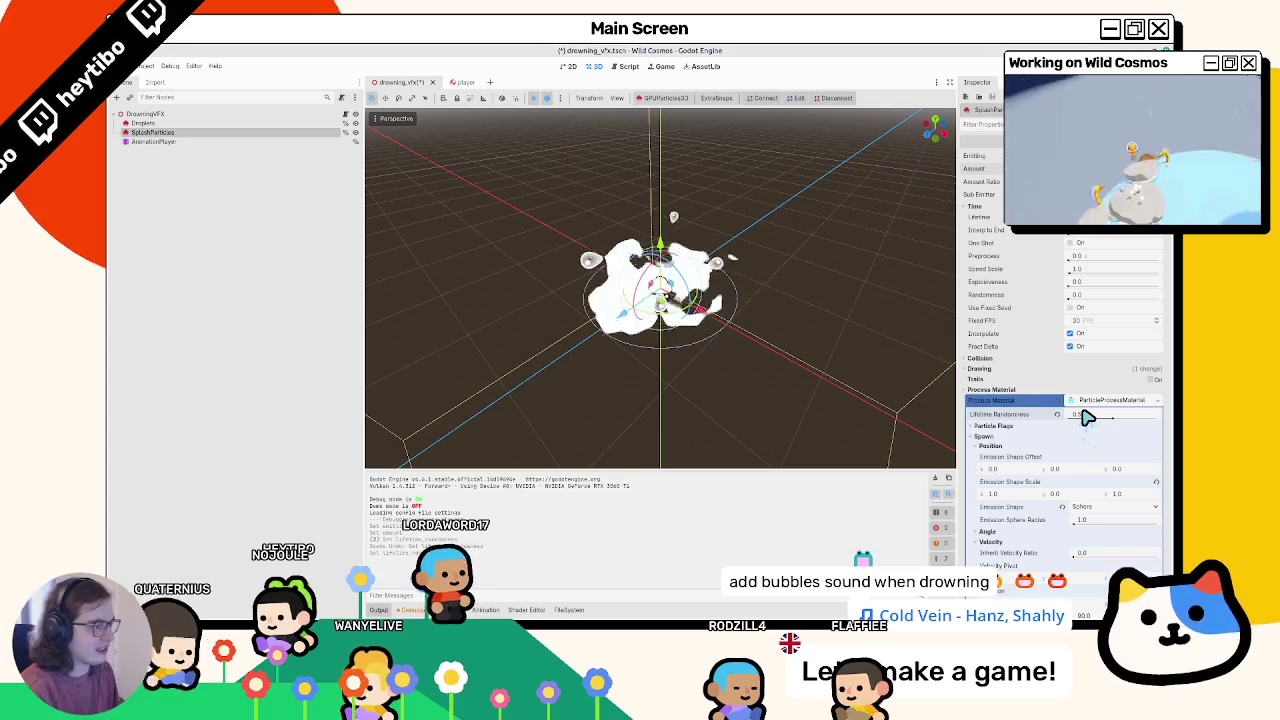
# Step: Inspect the splash from a tilted top-down angle, against the sky, and from around it
pyautogui.moveTo(760, 330); pyautogui.dragTo(757, 386)
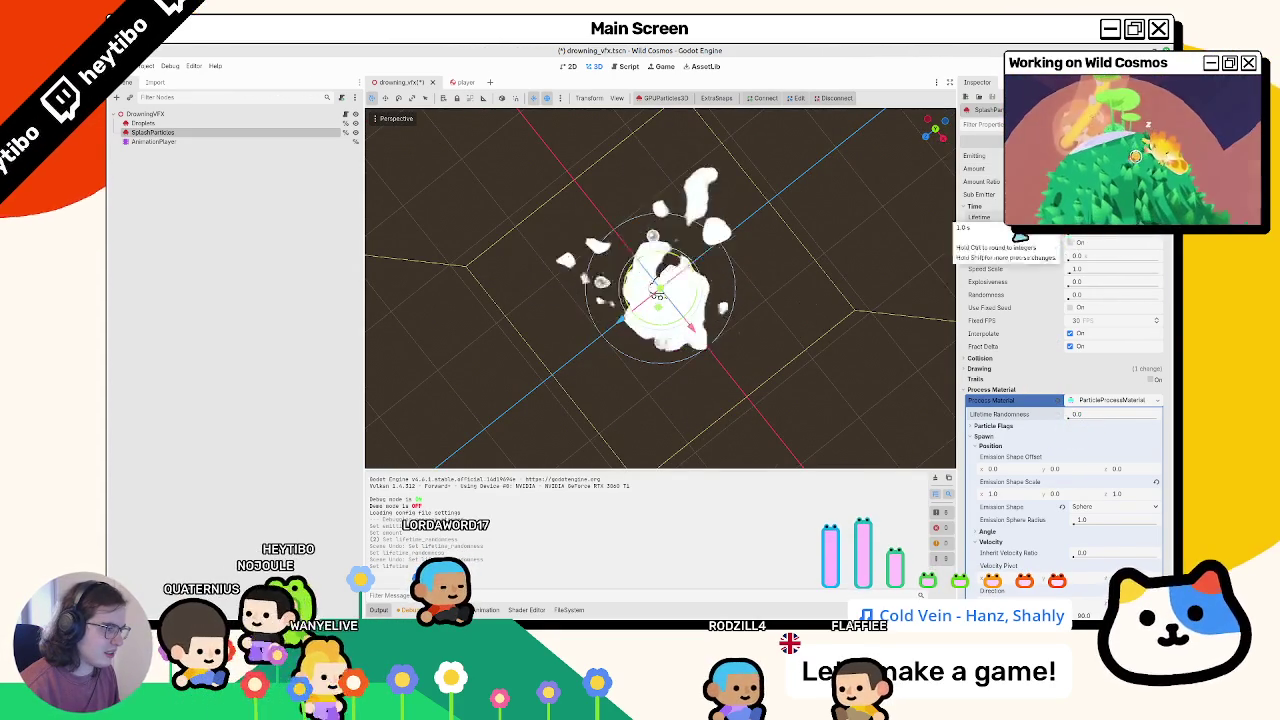
pyautogui.moveTo(800, 215); pyautogui.dragTo(756, 184)
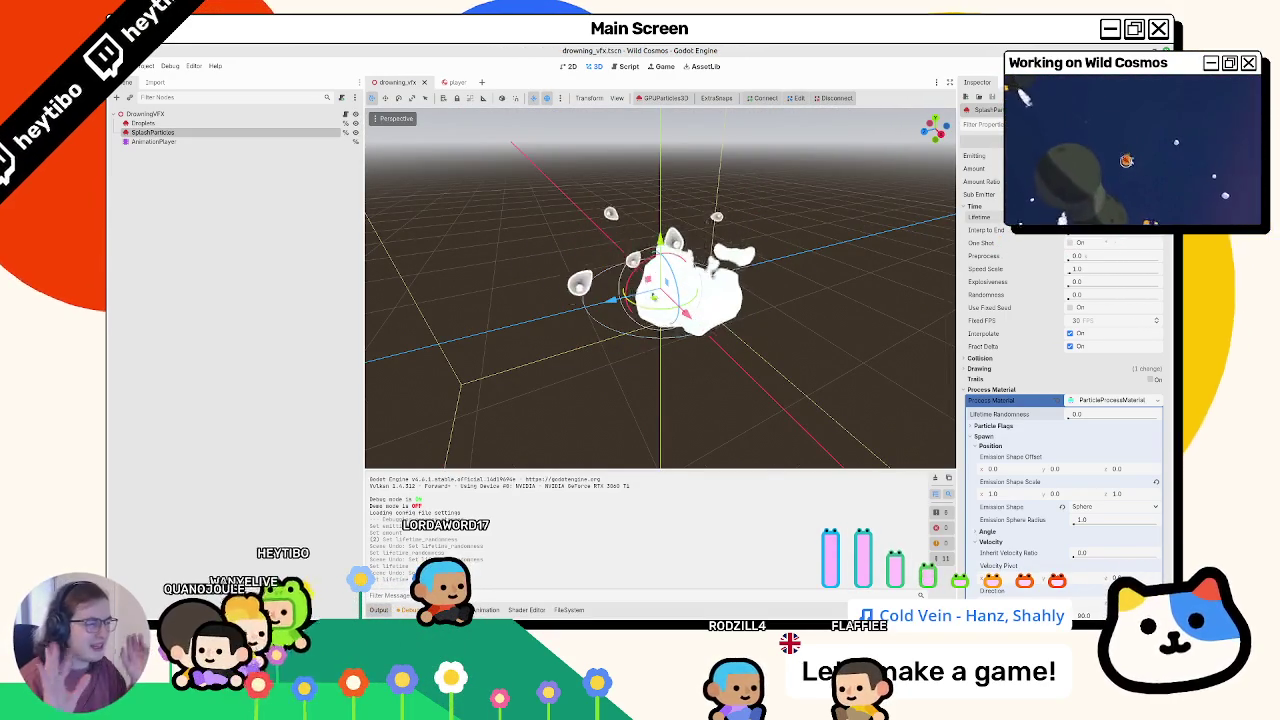
pyautogui.moveTo(589, 247)
pyautogui.mouseDown()
pyautogui.moveTo(663, 371)
pyautogui.moveTo(654, 243)
pyautogui.moveTo(861, 257)
pyautogui.moveTo(771, 286)
pyautogui.moveTo(722, 333)
pyautogui.moveTo(757, 274)
pyautogui.moveTo(735, 362)
pyautogui.mouseUp()
pyautogui.scroll(-3, 862, 260)
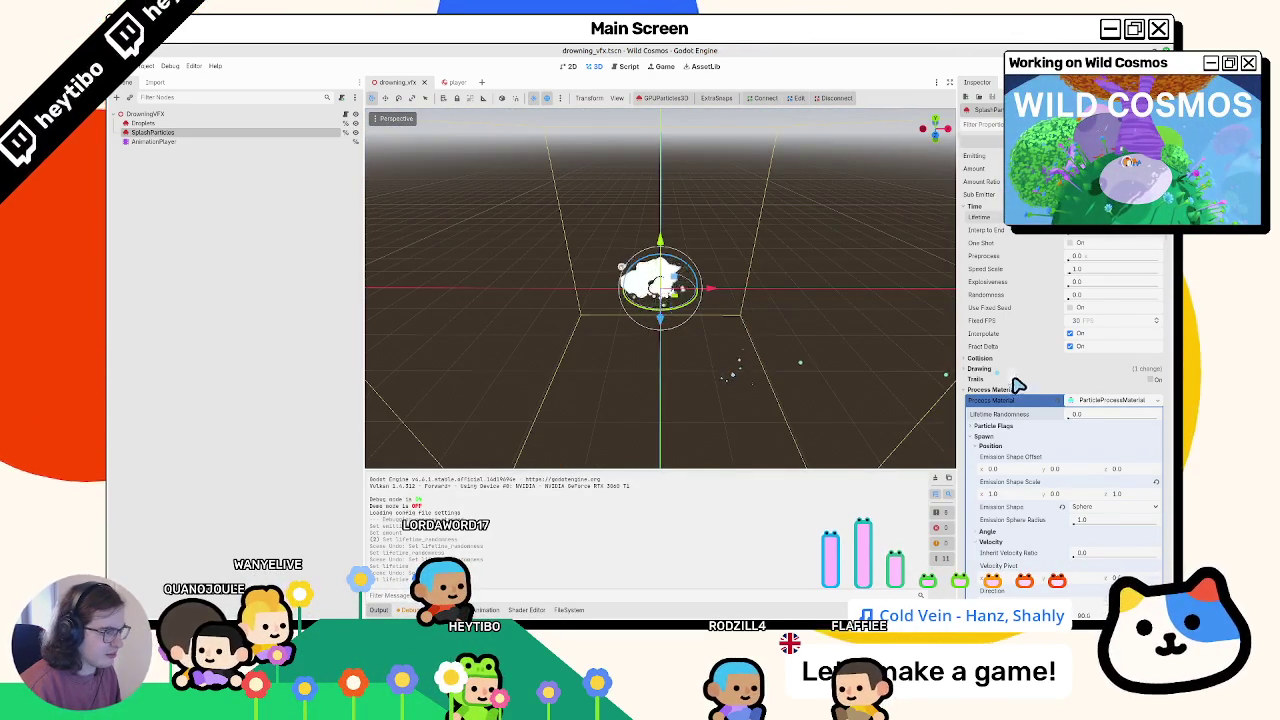
pyautogui.scroll(-15, 1016, 384)
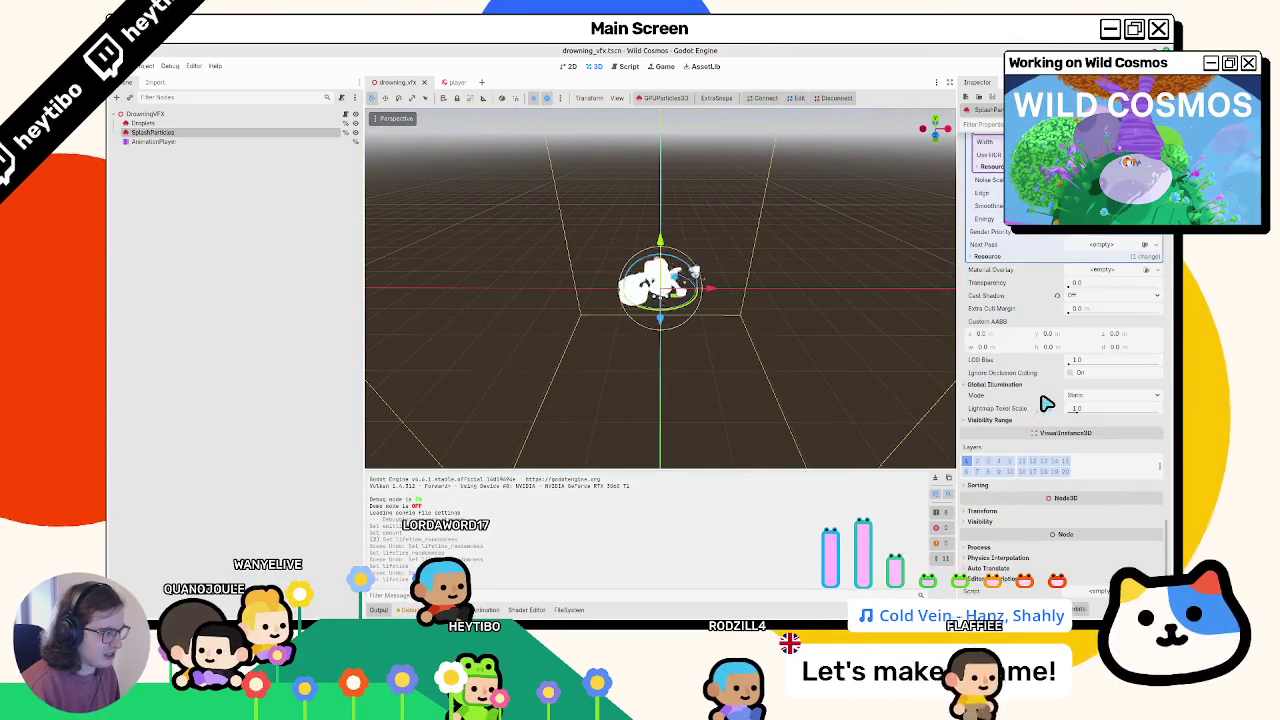
# Step: Add a smoke gradient colour stop at the left edge, then collapse the noise and gradient settings
pyautogui.scroll(10, 1050, 415)
pyautogui.scroll(-3, 1057, 432)
pyautogui.click(1095, 395)
pyautogui.moveTo(1095, 395); pyautogui.dragTo(970, 400)
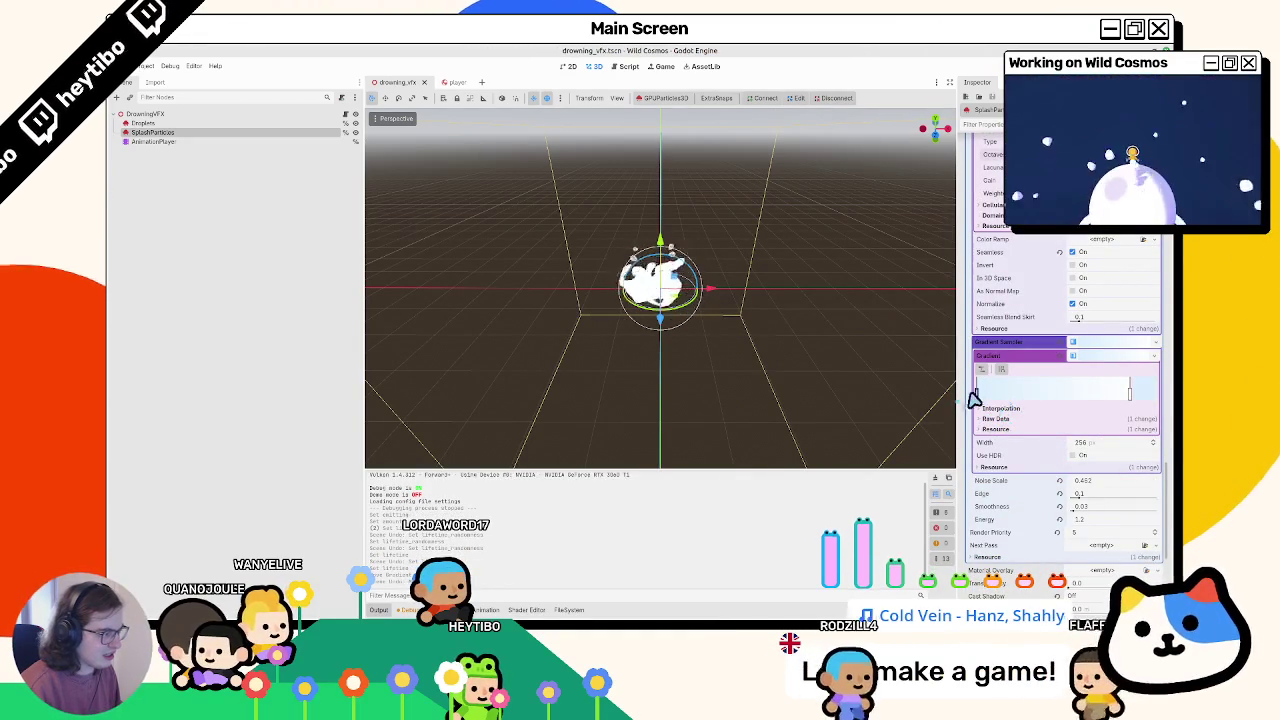
pyautogui.scroll(4, 1088, 363)
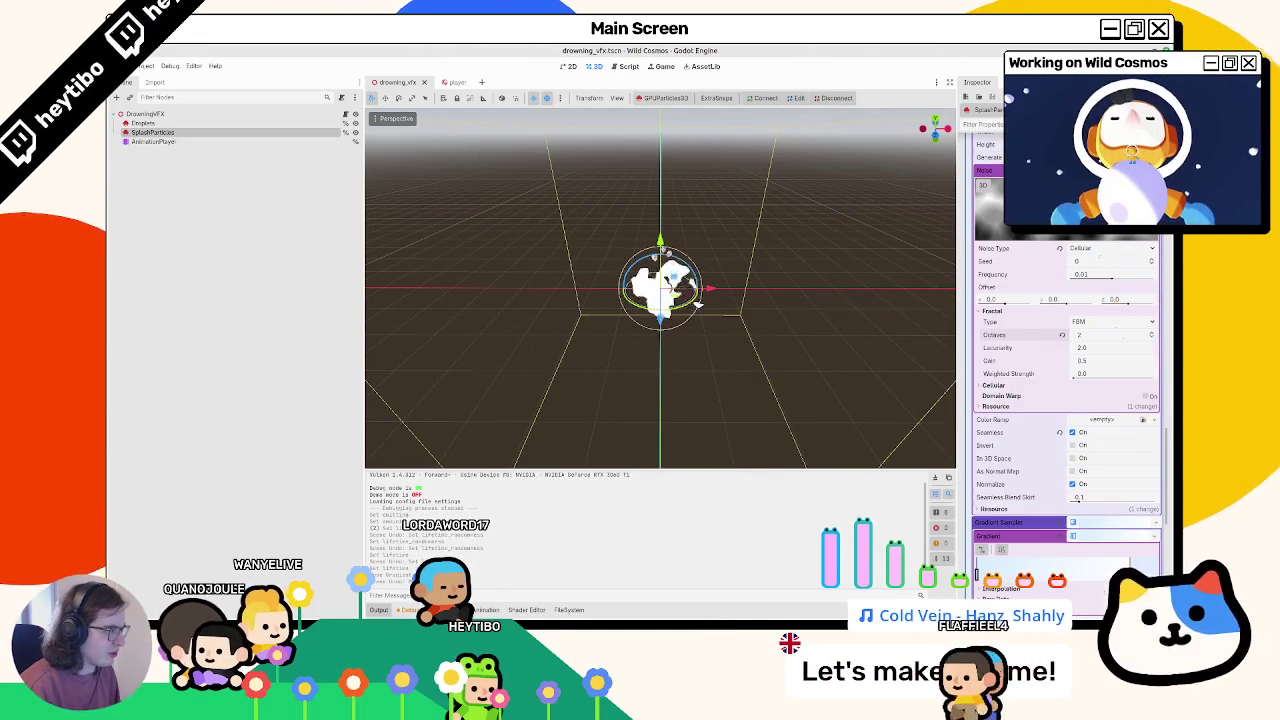
pyautogui.click(1113, 355)
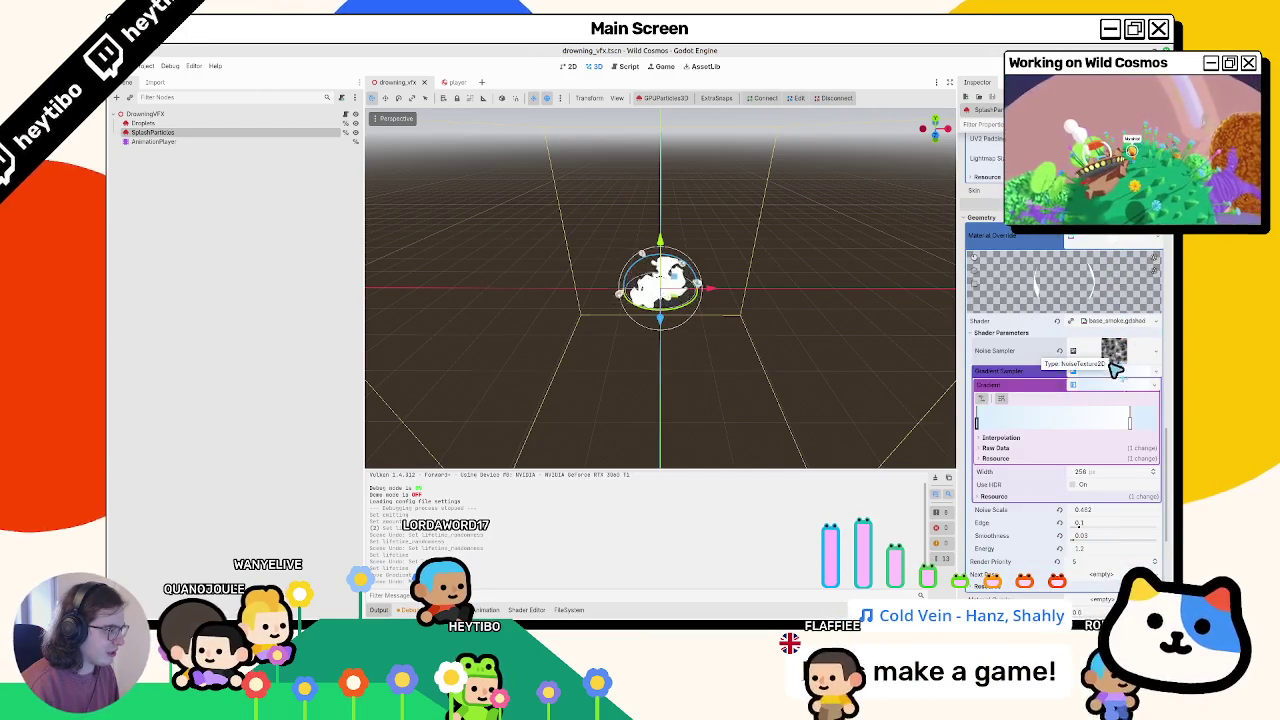
pyautogui.click(1073, 384)
pyautogui.moveTo(680, 370); pyautogui.dragTo(619, 357)
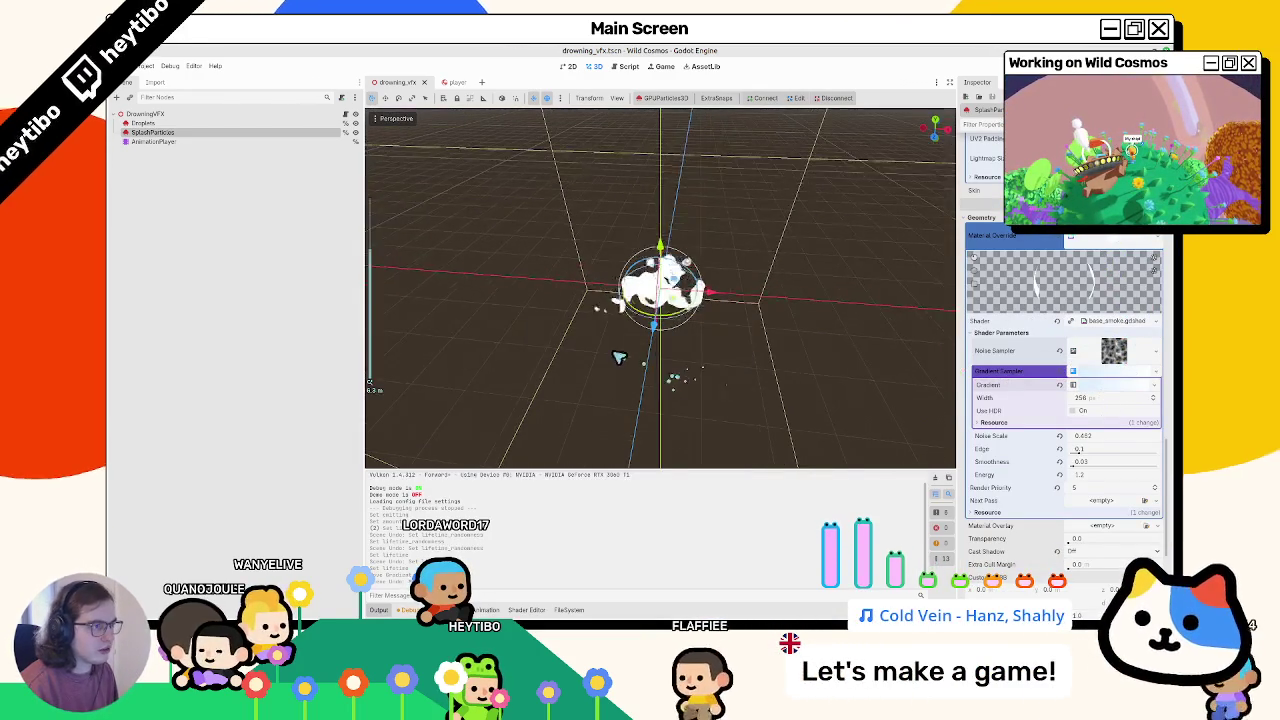
# Step: Quick-open the splash_vfx.tscn scene by searching 'splash'
pyautogui.hotkey('ctrl', 'shift', 'o')
pyautogui.write('splash')
pyautogui.press('Return')
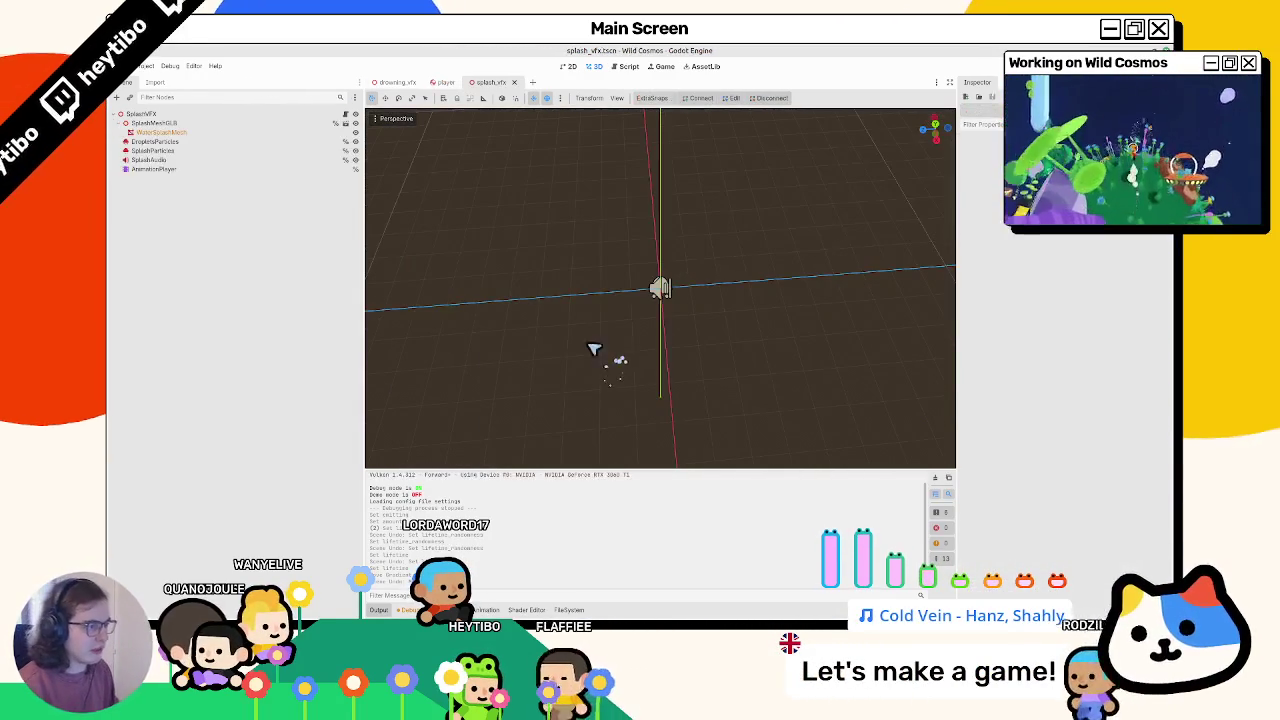
# Step: Play the default animation on splash_vfx's AnimationPlayer twice to watch the splash
pyautogui.click(153, 168)
pyautogui.click(540, 430)
pyautogui.click(551, 457)
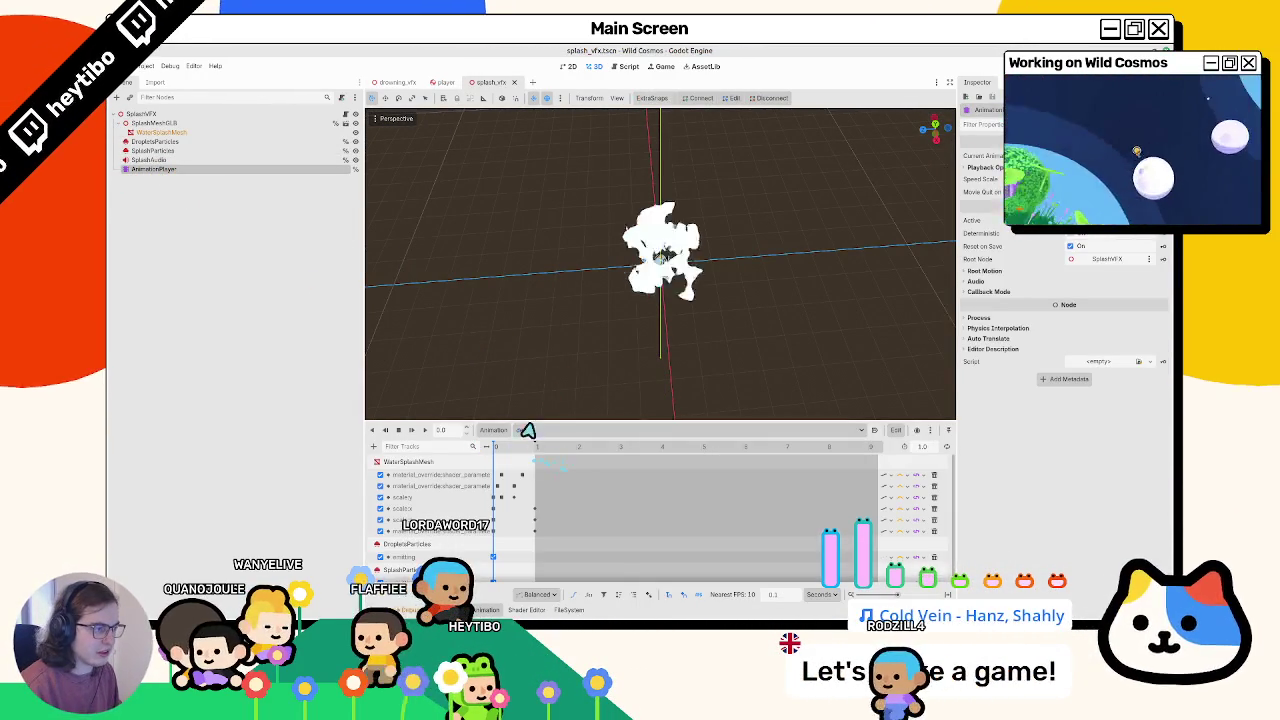
pyautogui.click(416, 433)
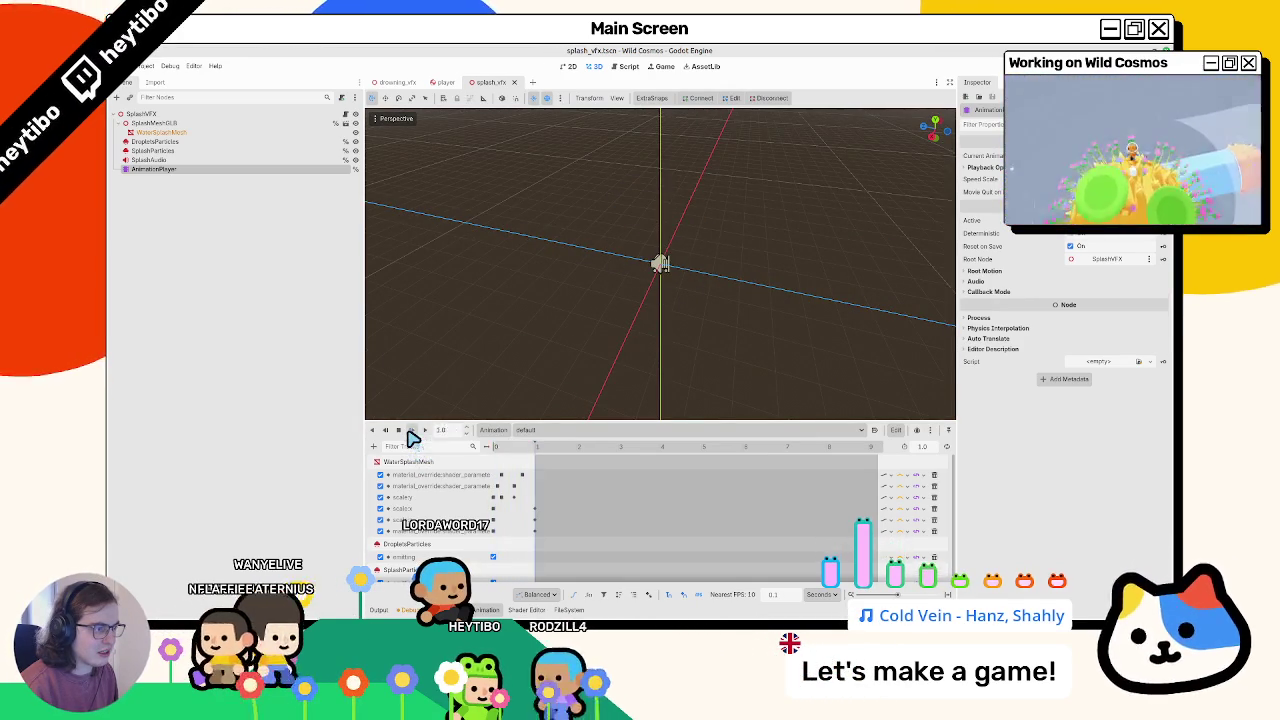
pyautogui.click(411, 434)
# Step: Inspect splash_vfx's SplashParticles shader parameters and gradient sampler settings
pyautogui.click(405, 83)
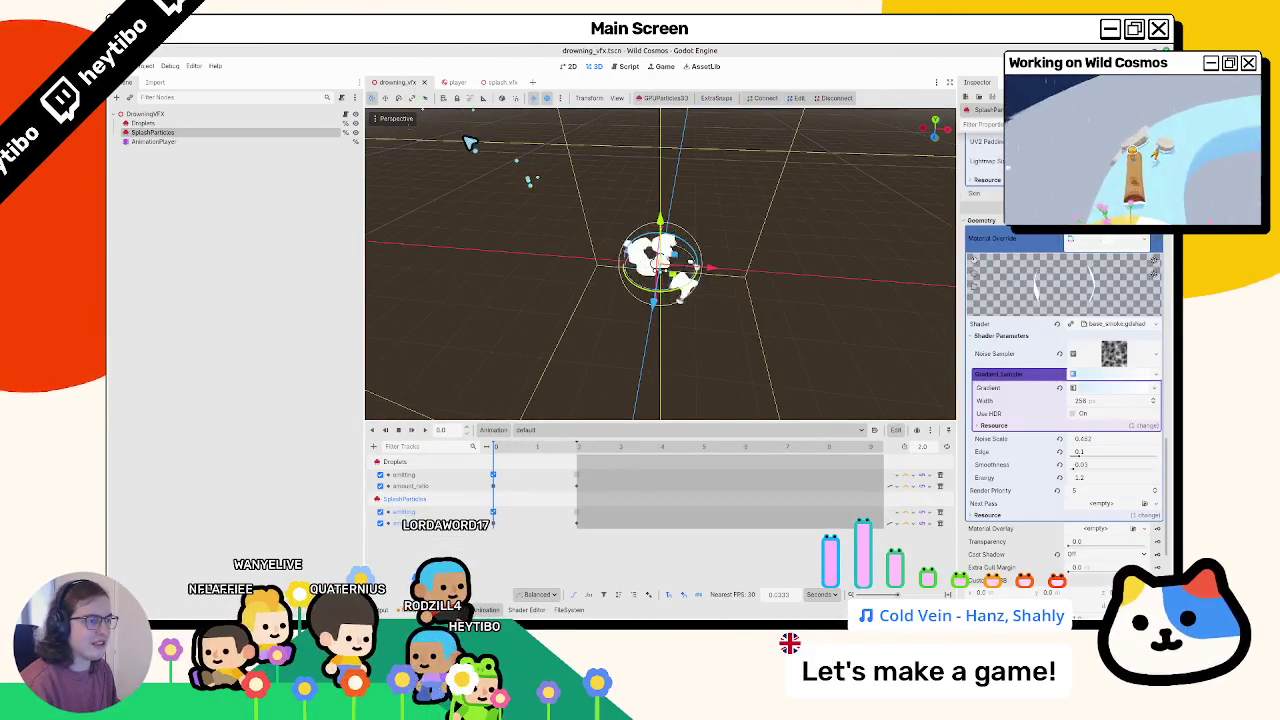
pyautogui.click(500, 83)
pyautogui.click(248, 151)
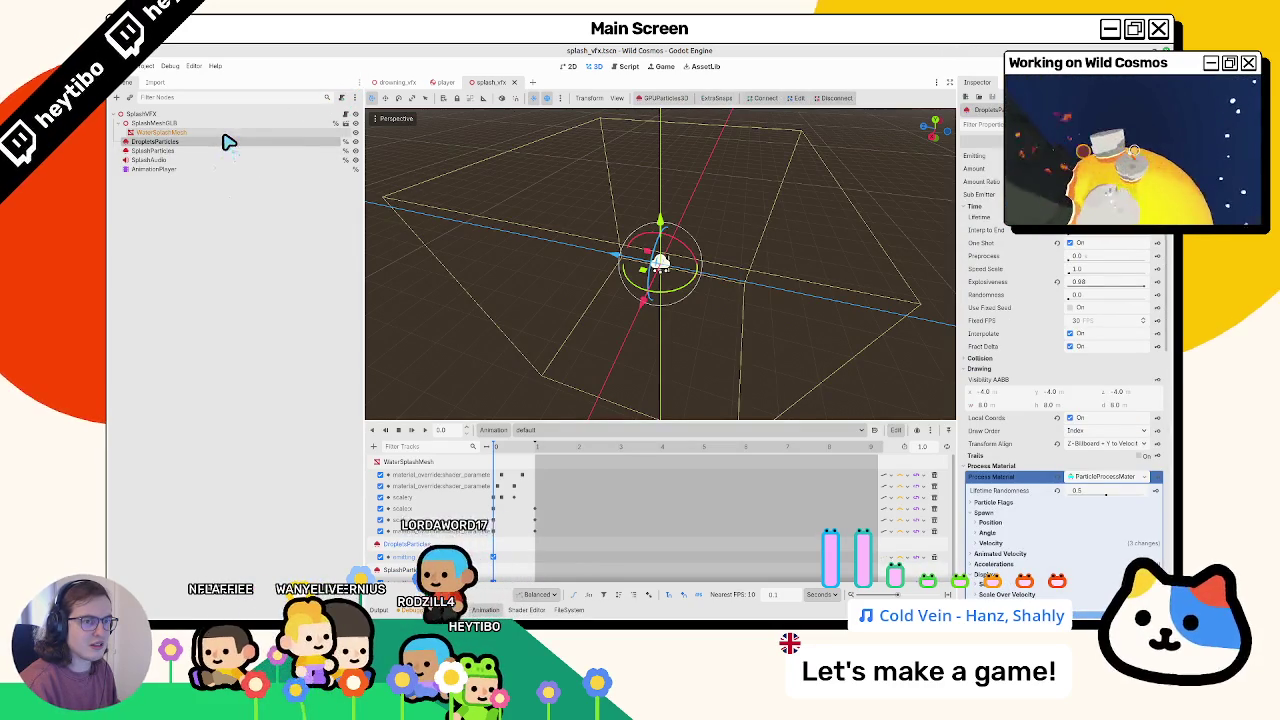
pyautogui.click(225, 134)
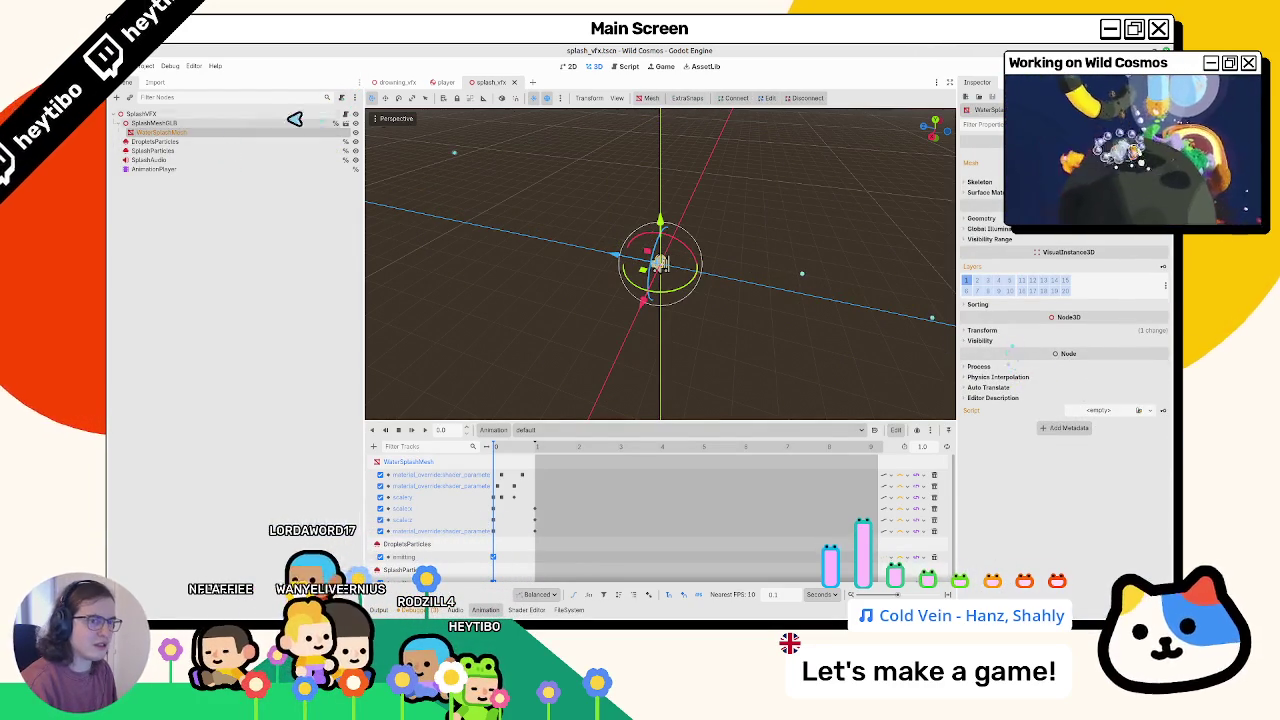
pyautogui.click(250, 150)
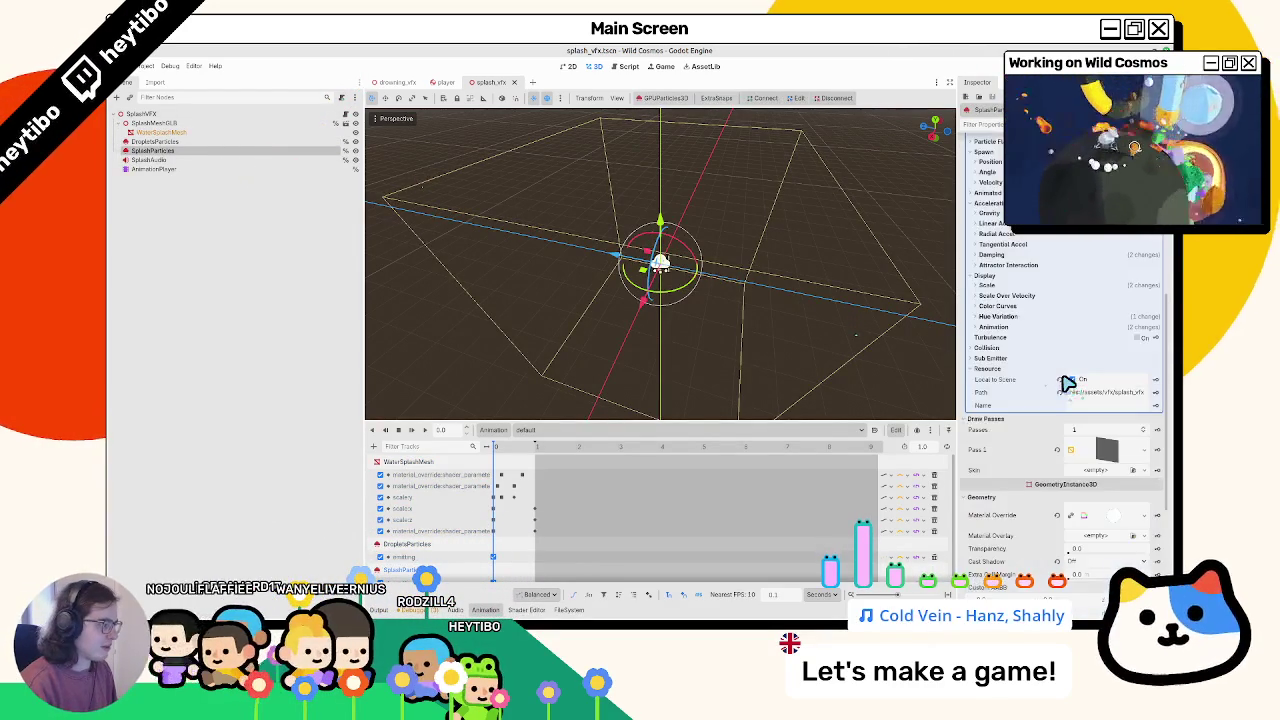
pyautogui.click(1112, 288)
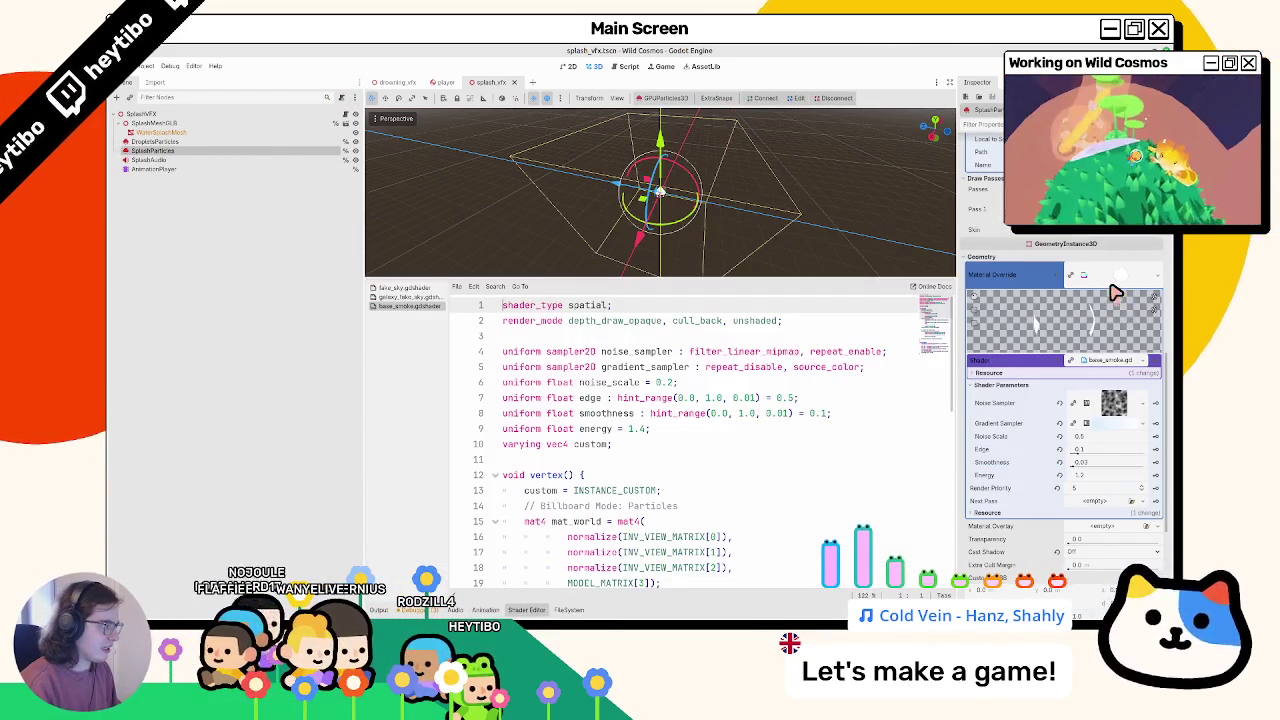
pyautogui.click(1117, 428)
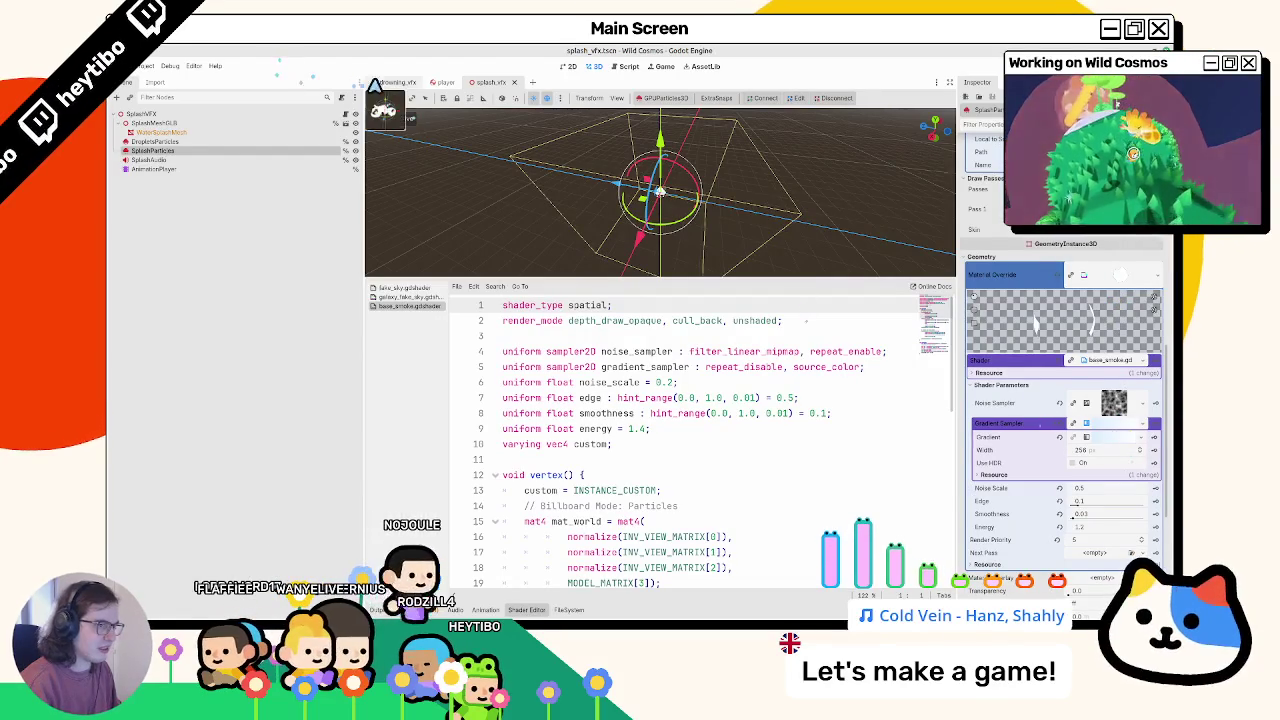
# Step: Compare the splash_vfx and drowning_vfx tabs side by side, then close splash_vfx
pyautogui.click(394, 83)
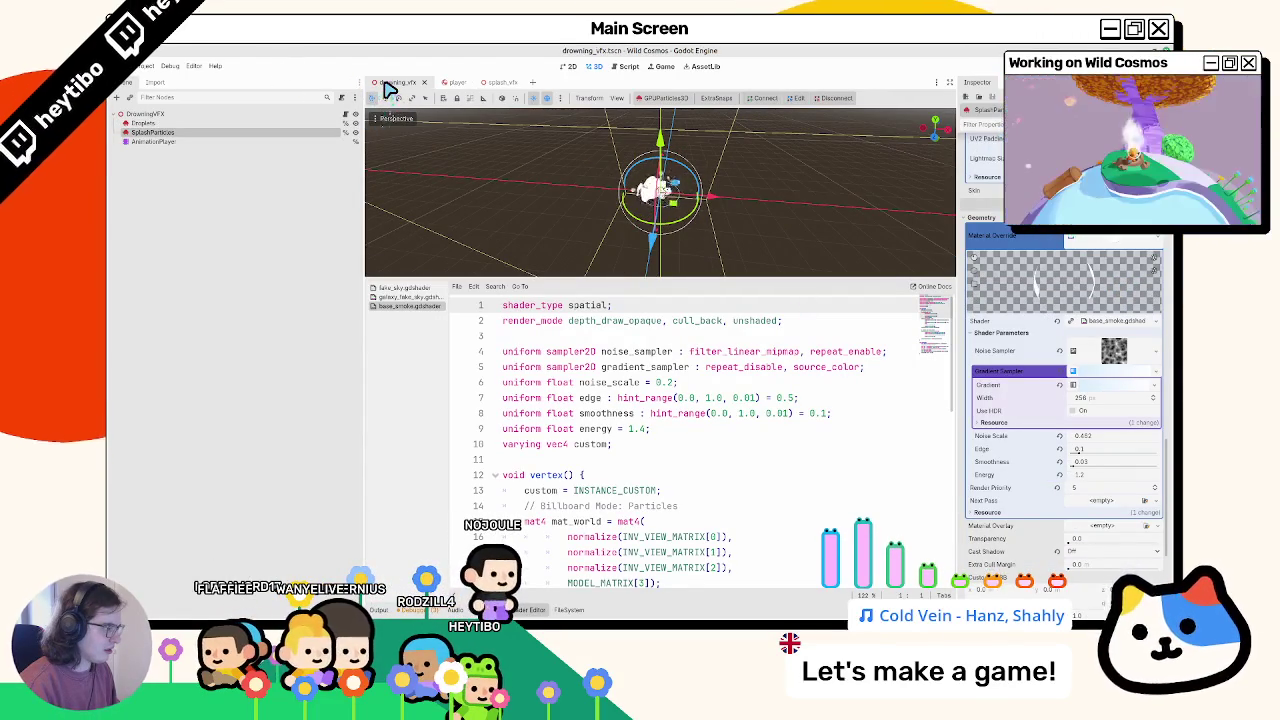
pyautogui.click(505, 84)
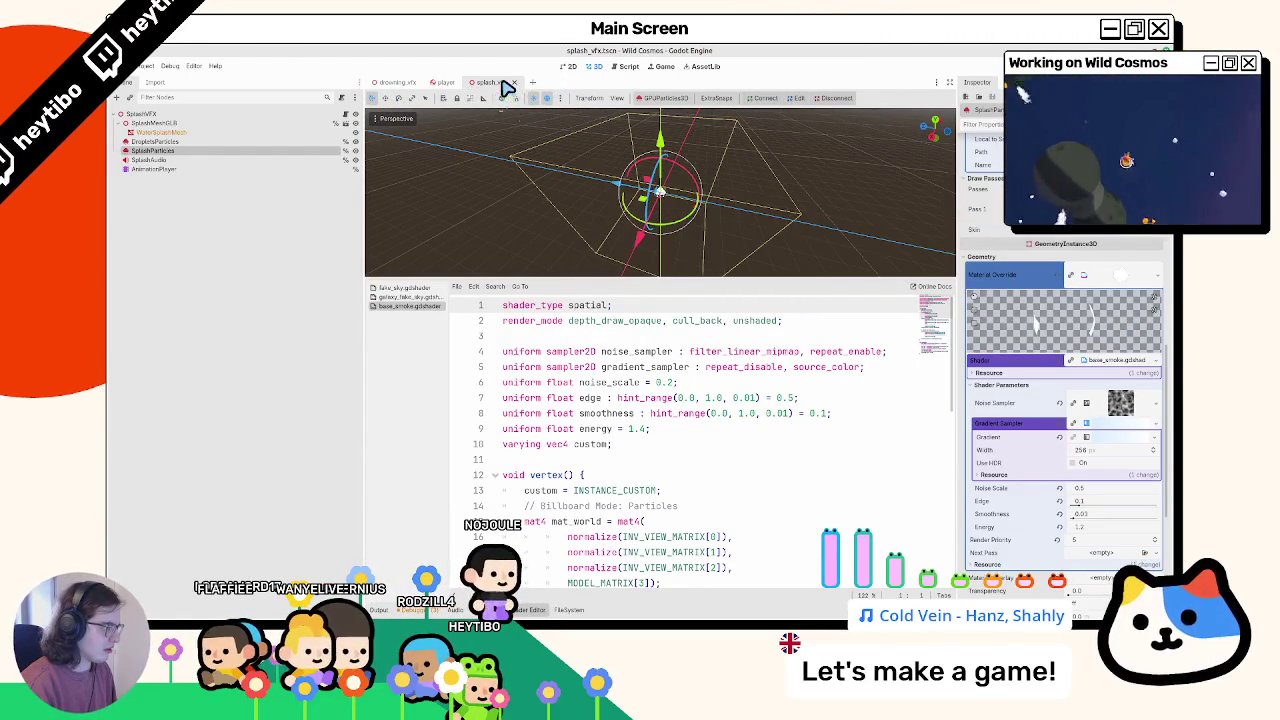
pyautogui.click(394, 83)
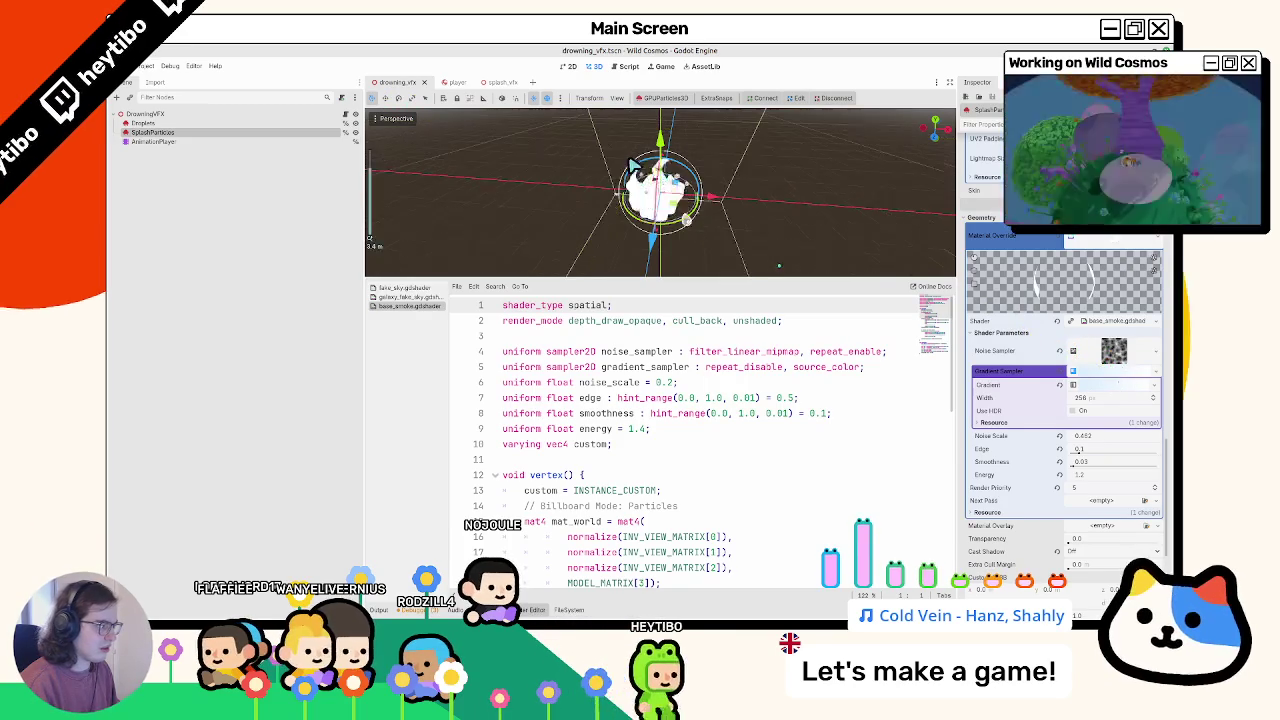
pyautogui.click(515, 84)
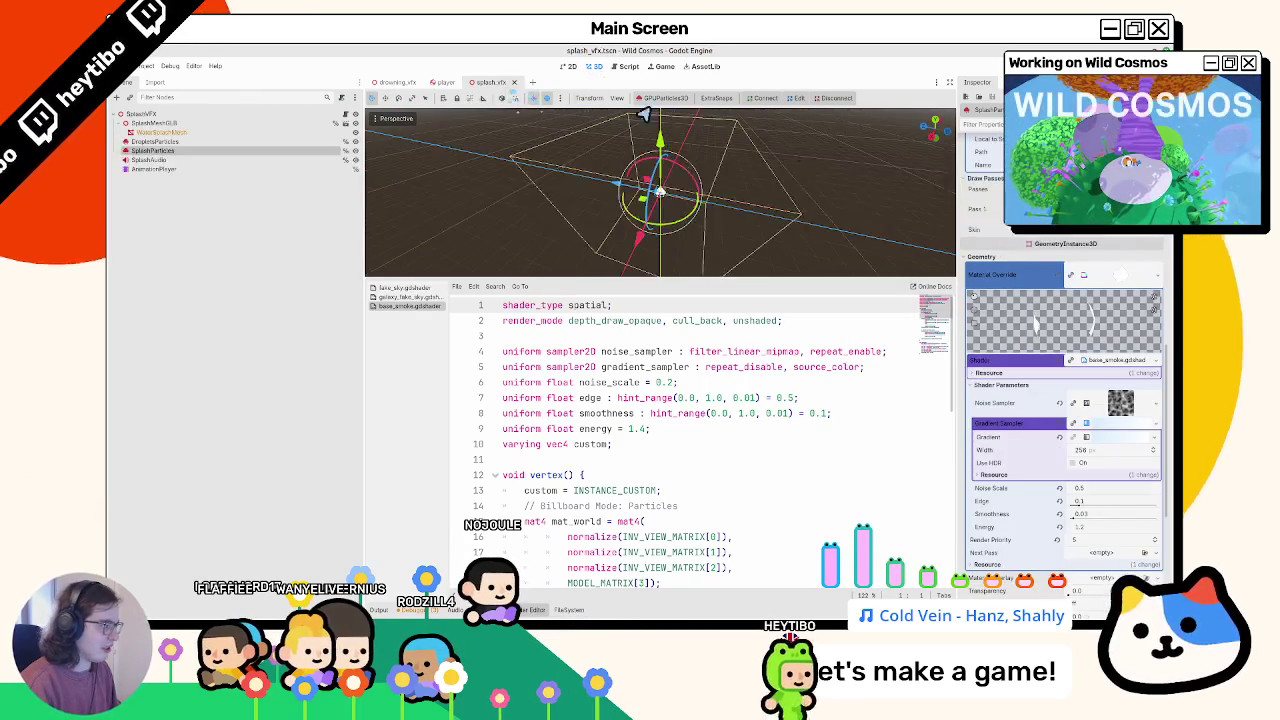
pyautogui.click(394, 83)
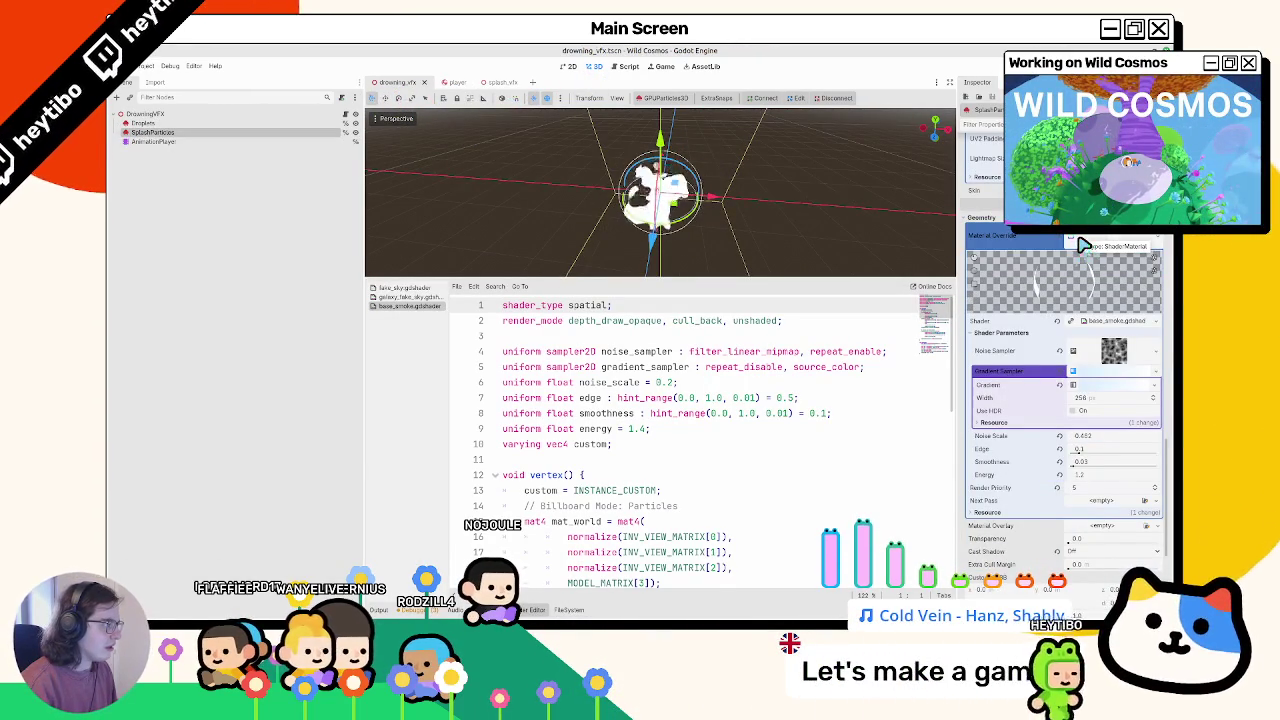
pyautogui.click(494, 84)
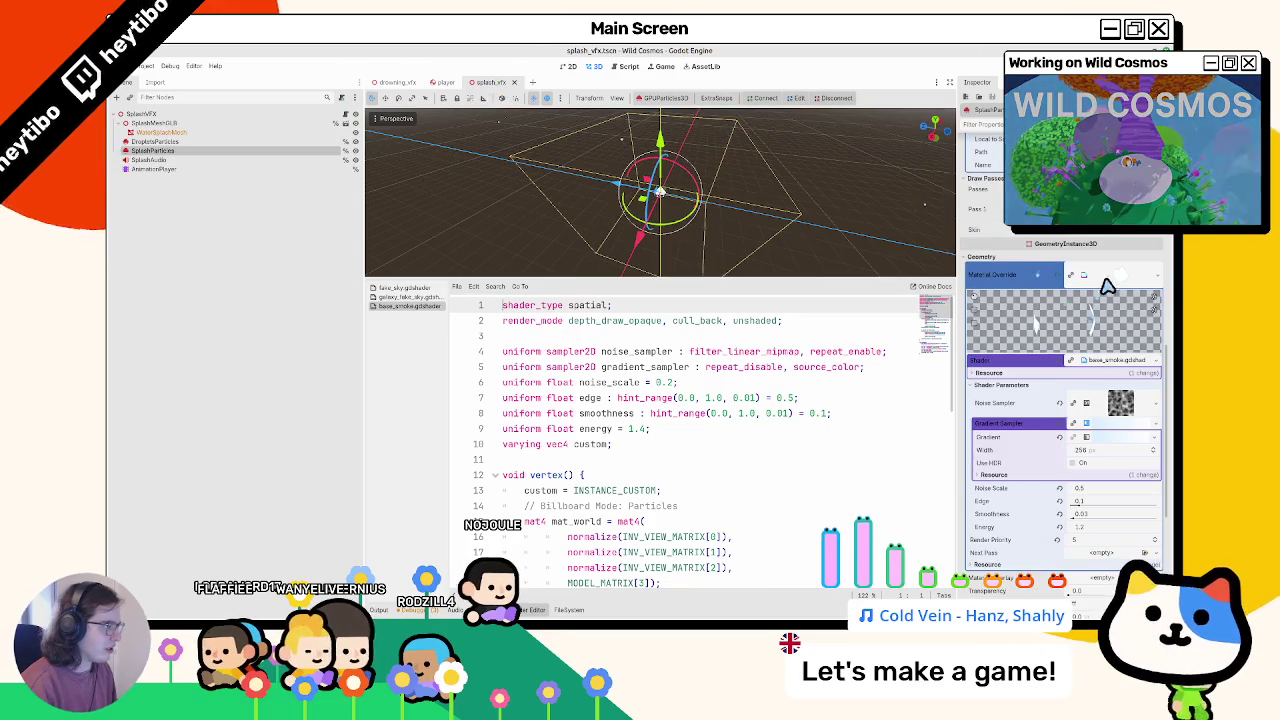
pyautogui.middleClick(497, 86)
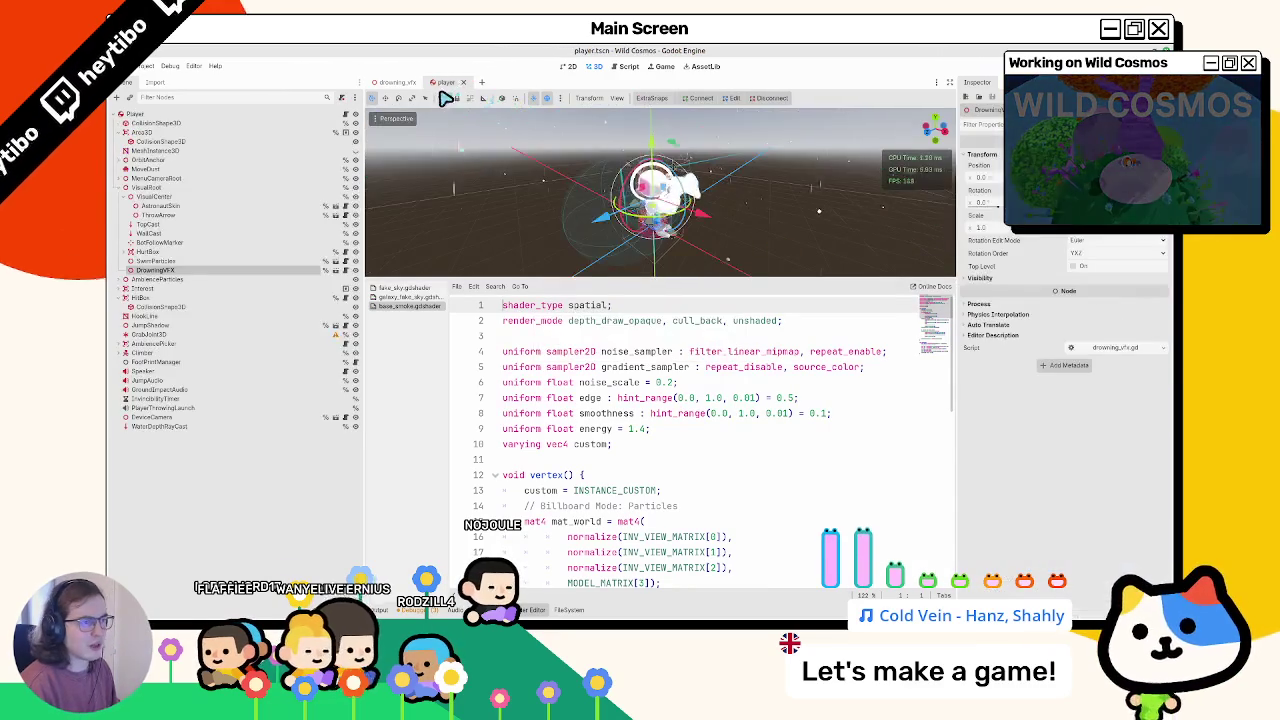
# Step: Close player.tscn, run Wild Cosmos, and swim and dive the astronaut underwater to trigger drowning
pyautogui.middleClick(446, 86)
pyautogui.press('F5')
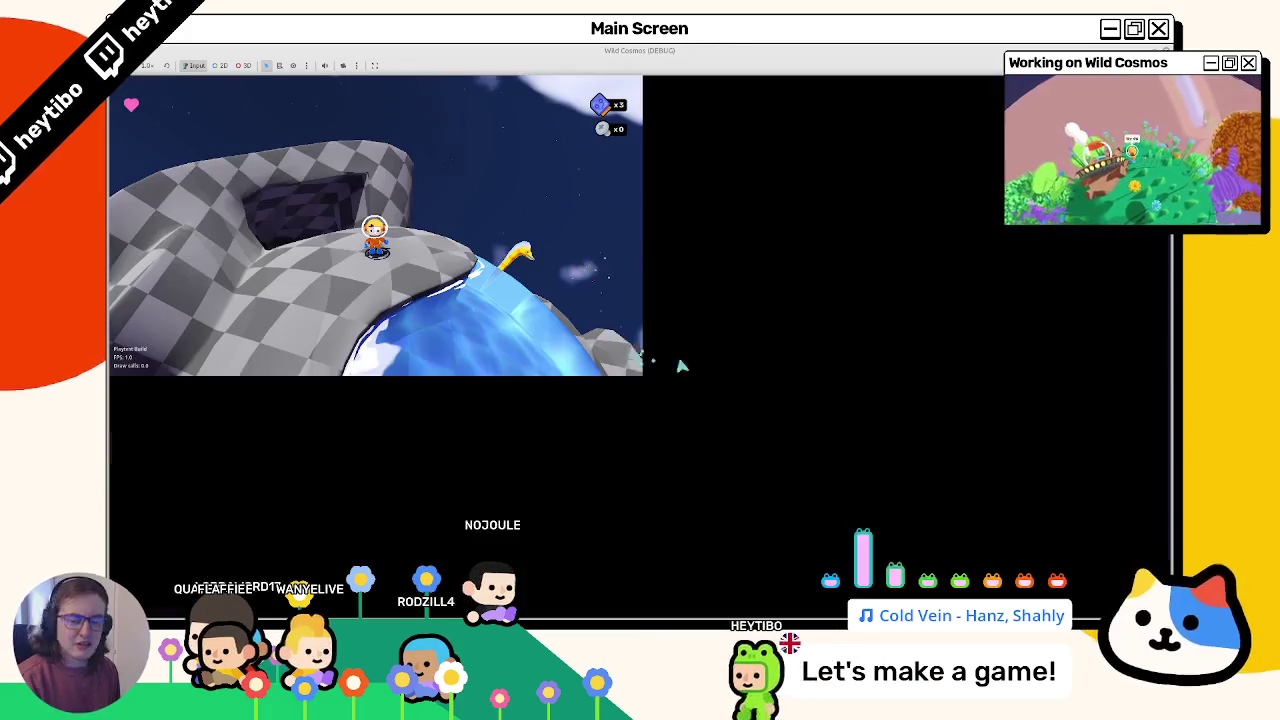
pyautogui.press('w')
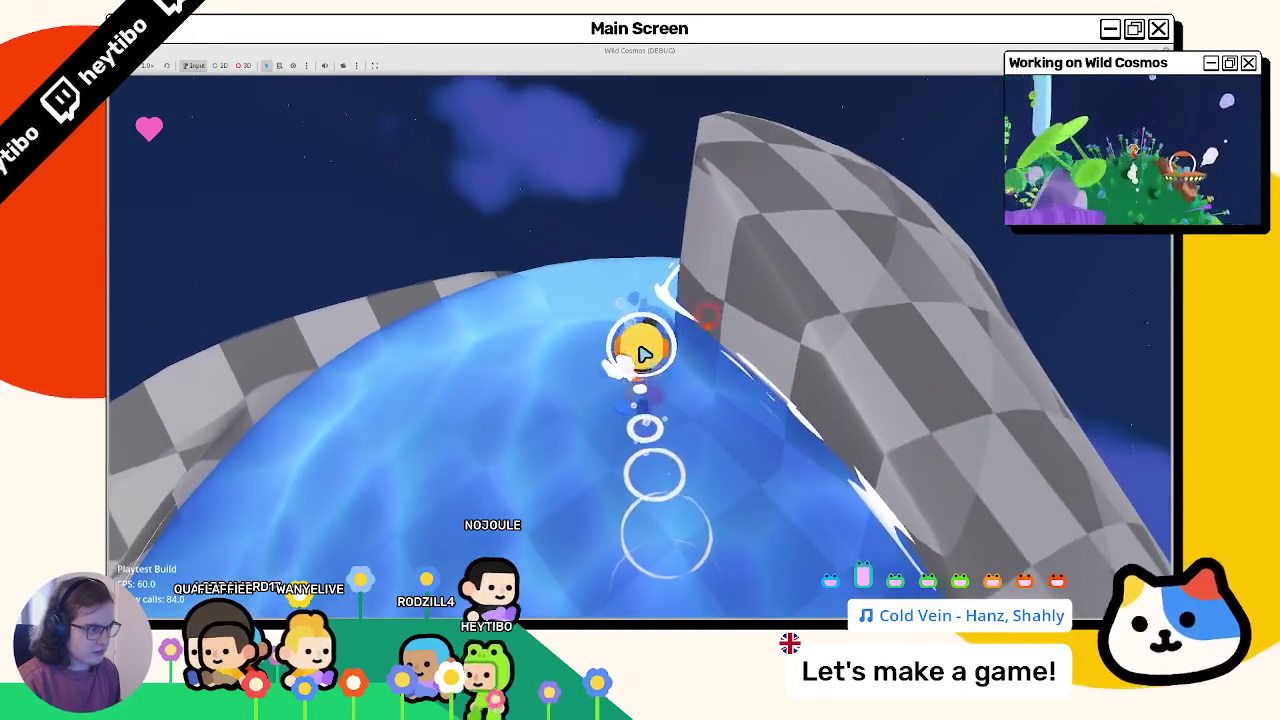
pyautogui.press('shift')
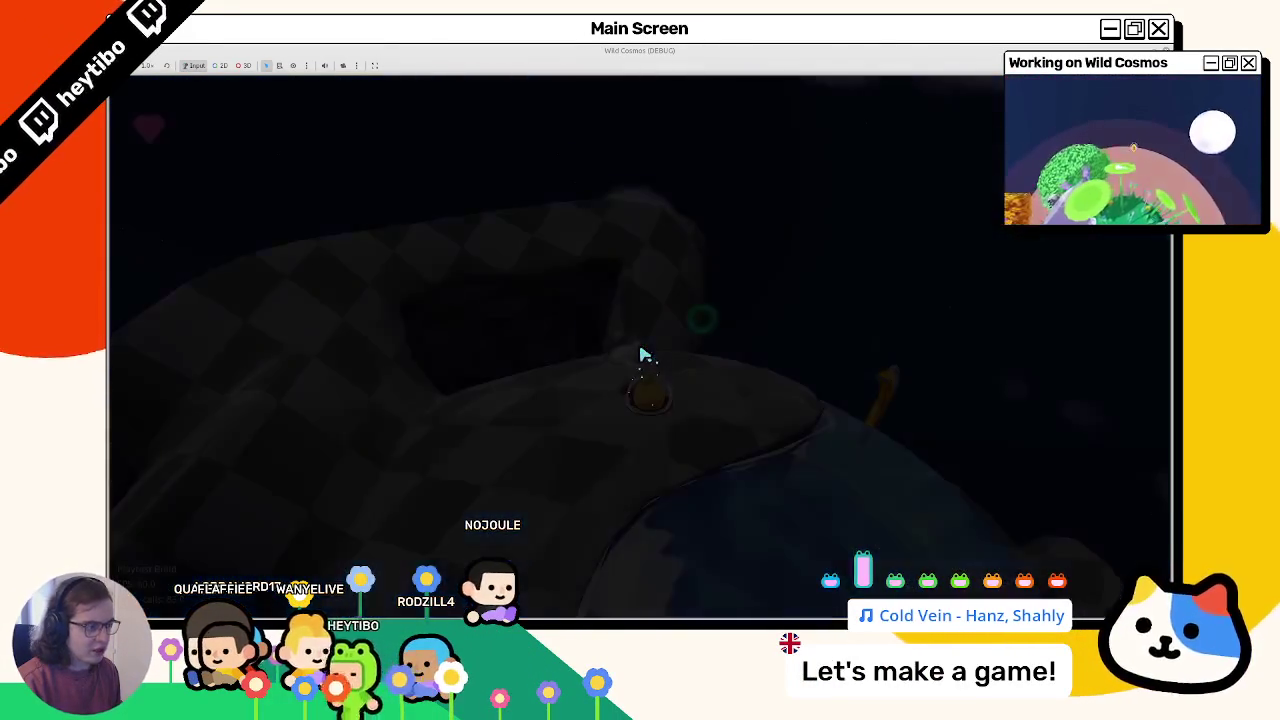
pyautogui.press('w')
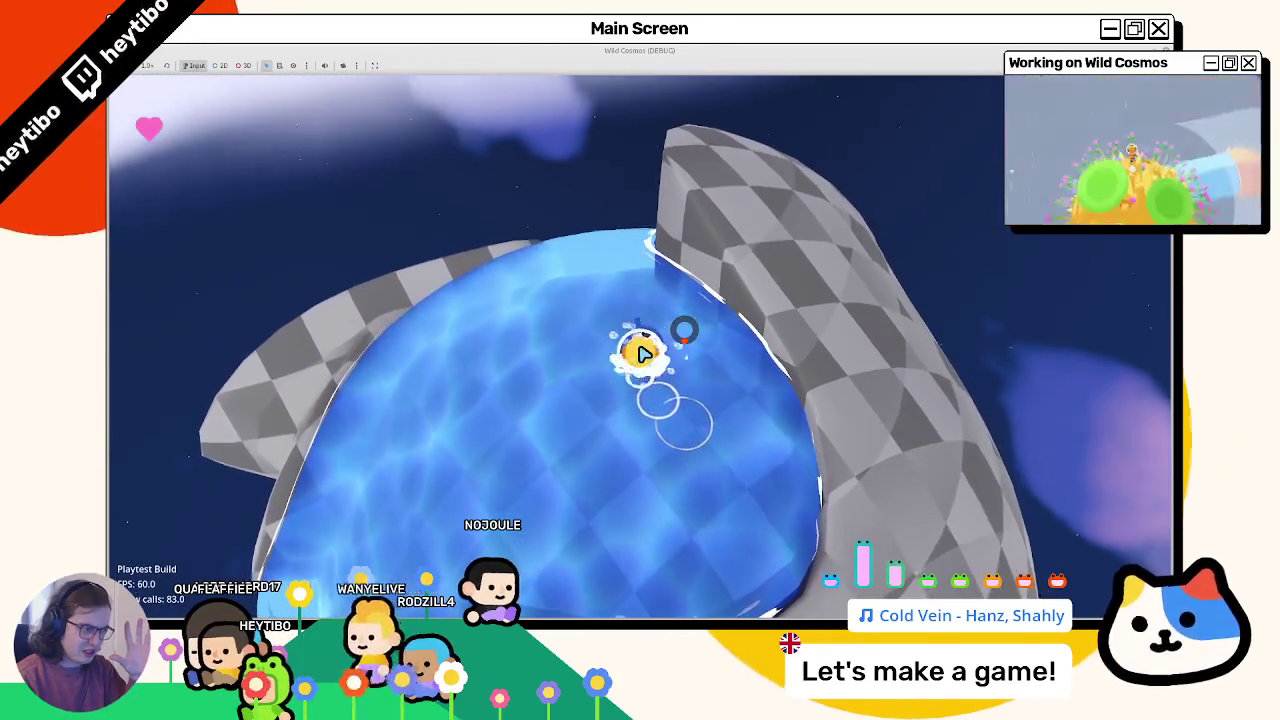
pyautogui.press('shift')
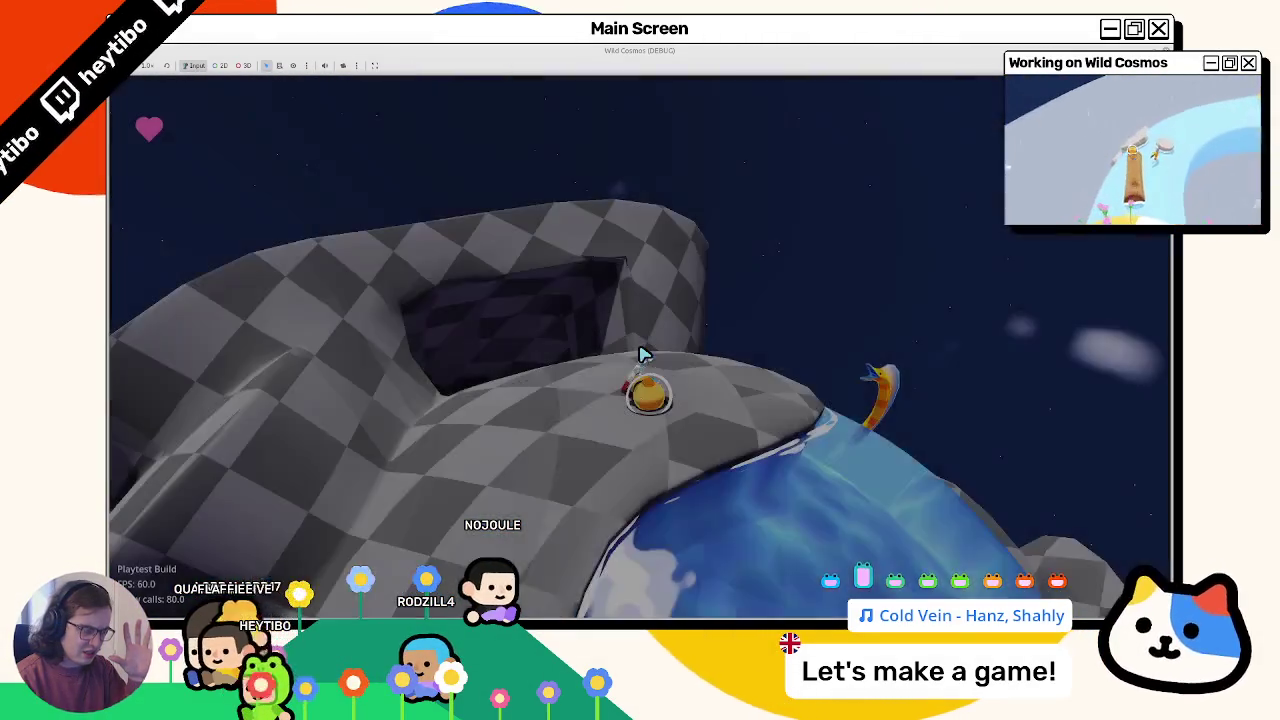
# Step: Run the astronaut across land, through the cave and back into water repeatedly, then stop the game
pyautogui.press('w')
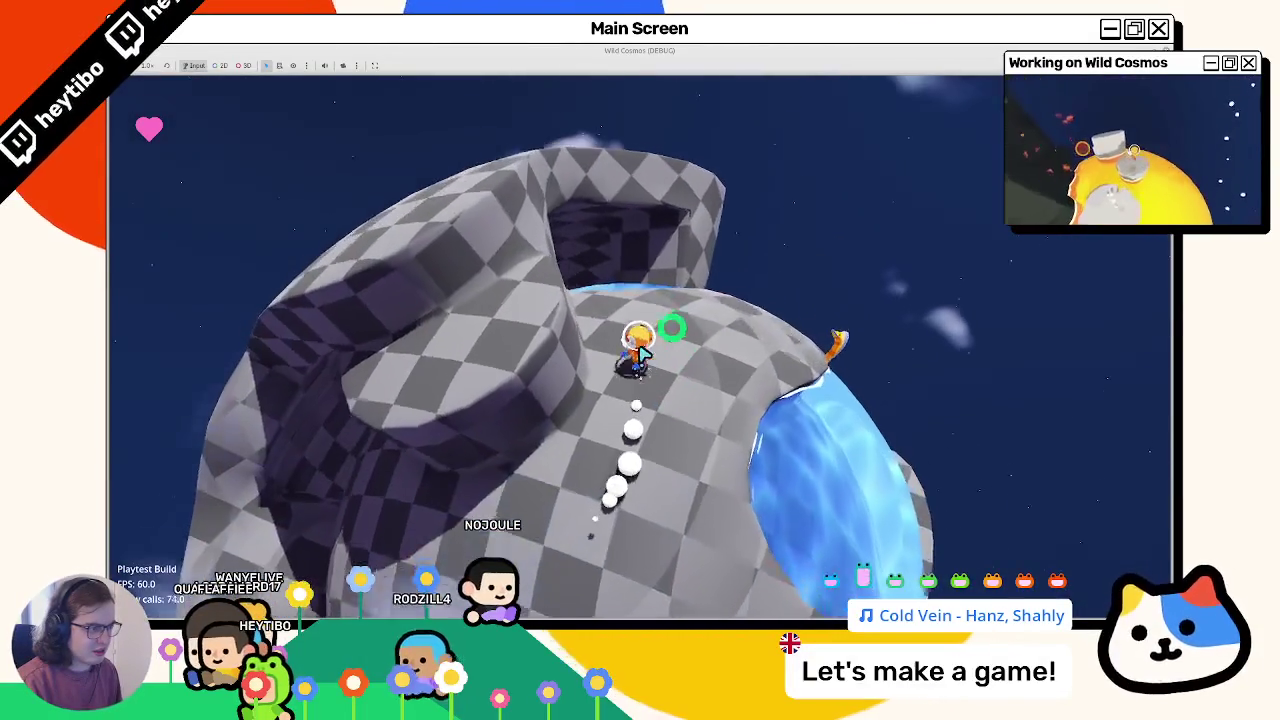
pyautogui.press('w')
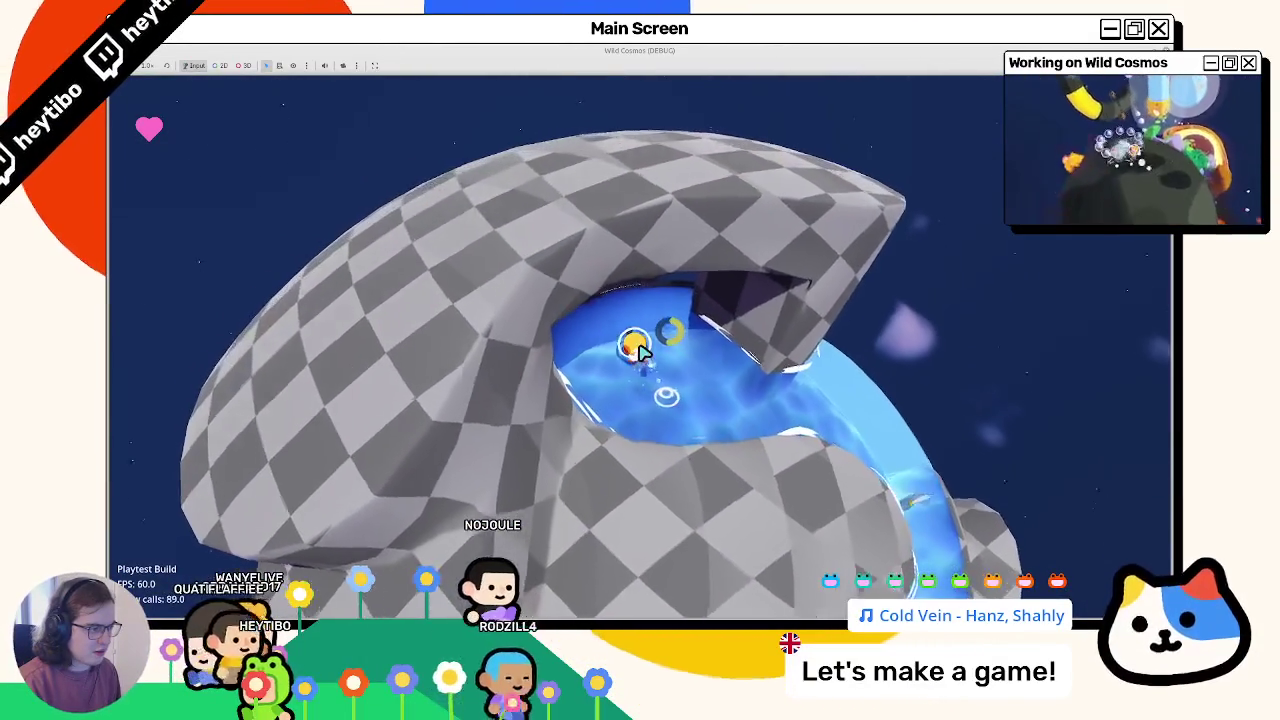
pyautogui.press('w')
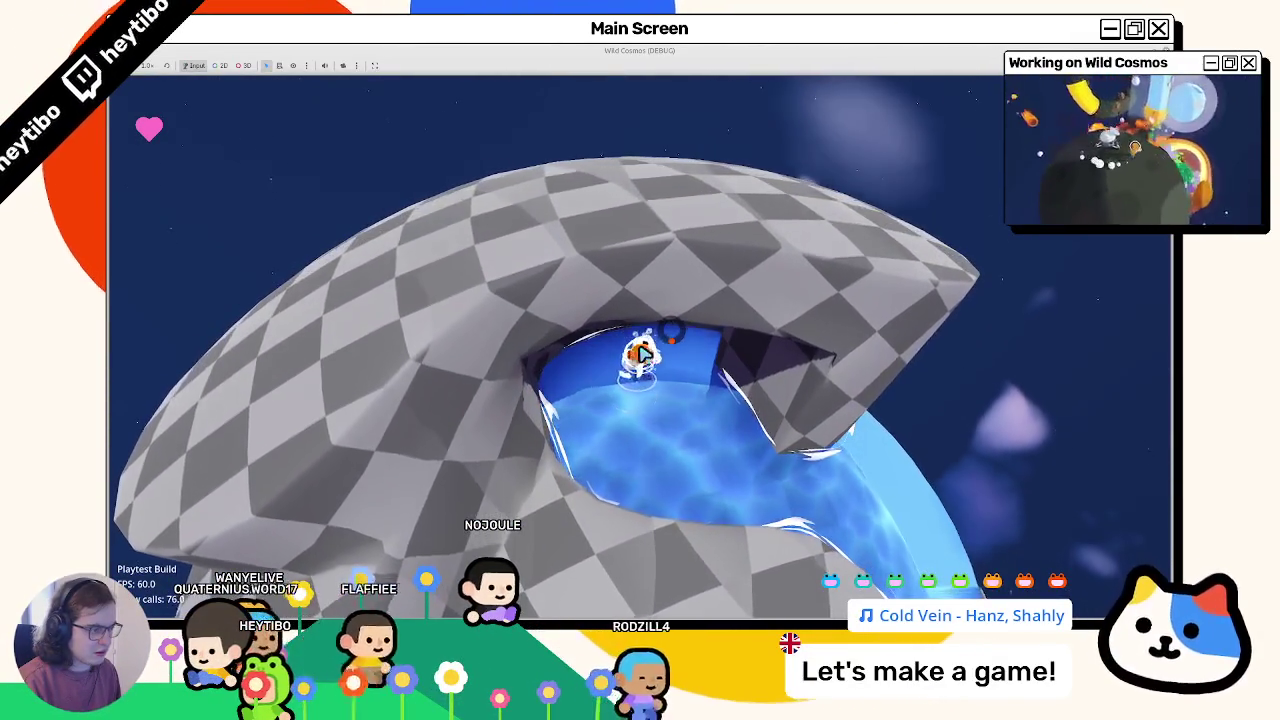
pyautogui.press('w')
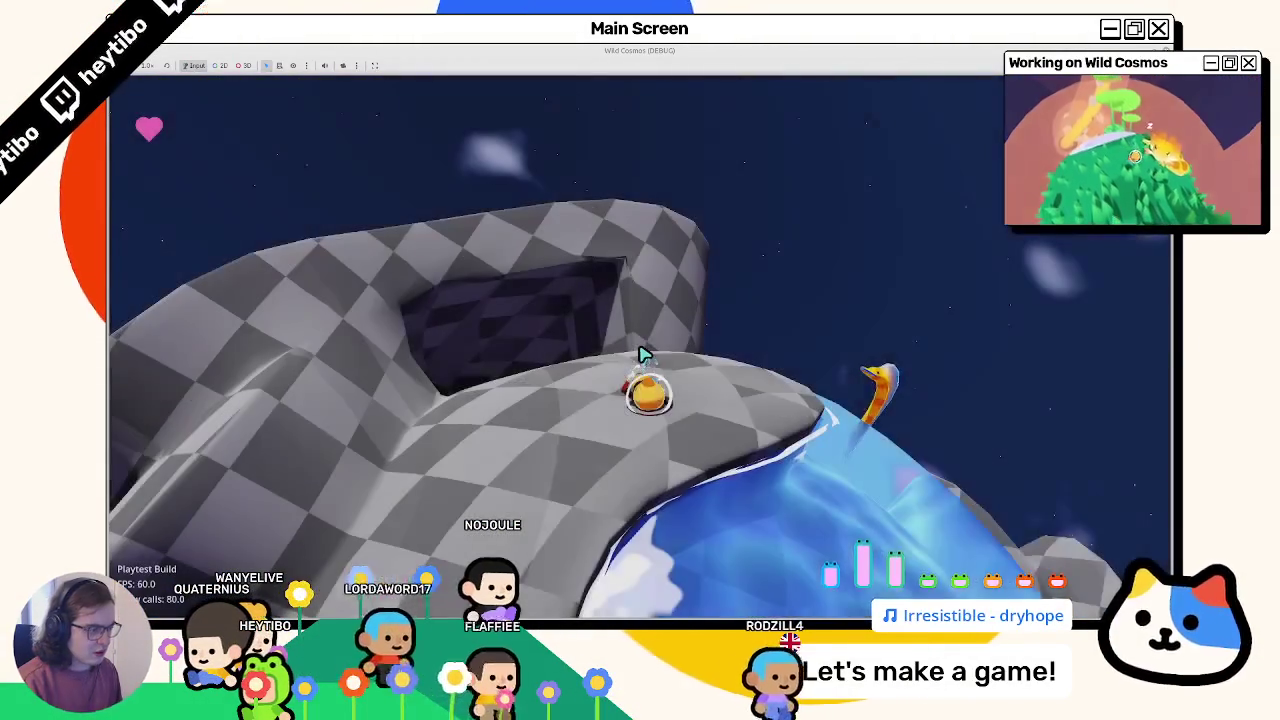
pyautogui.press('w')
pyautogui.press('w')
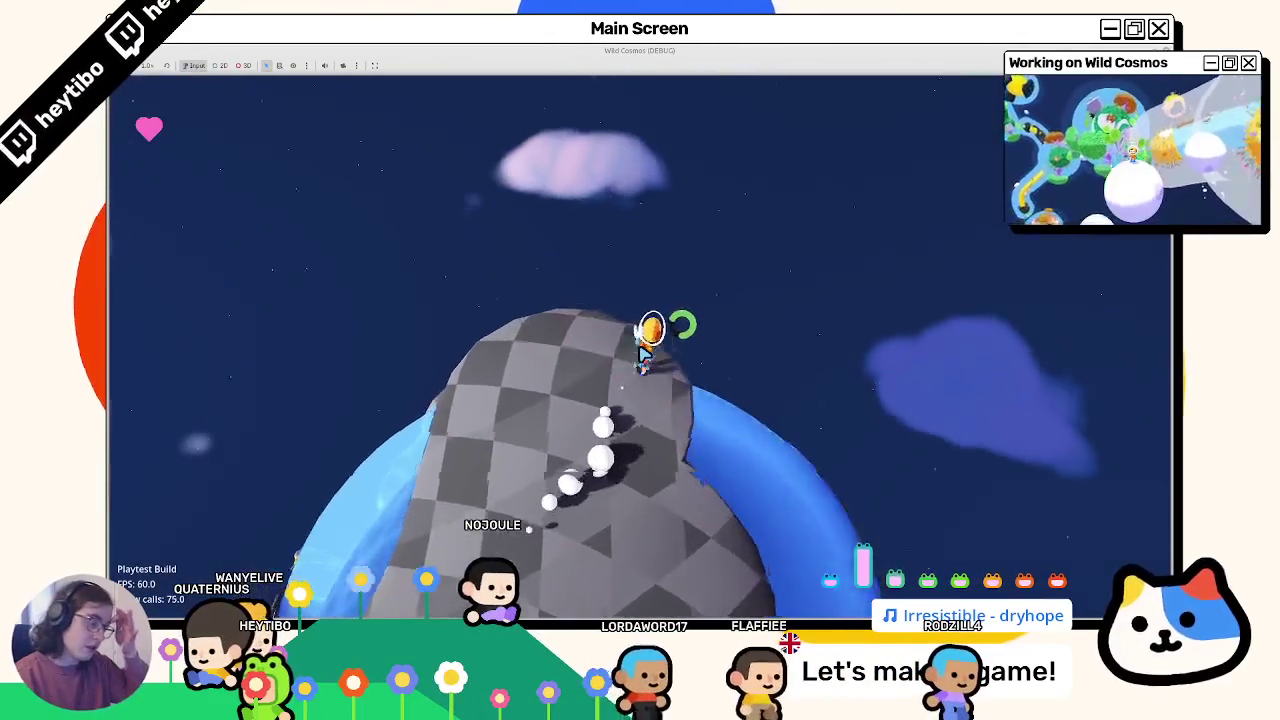
pyautogui.press('w')
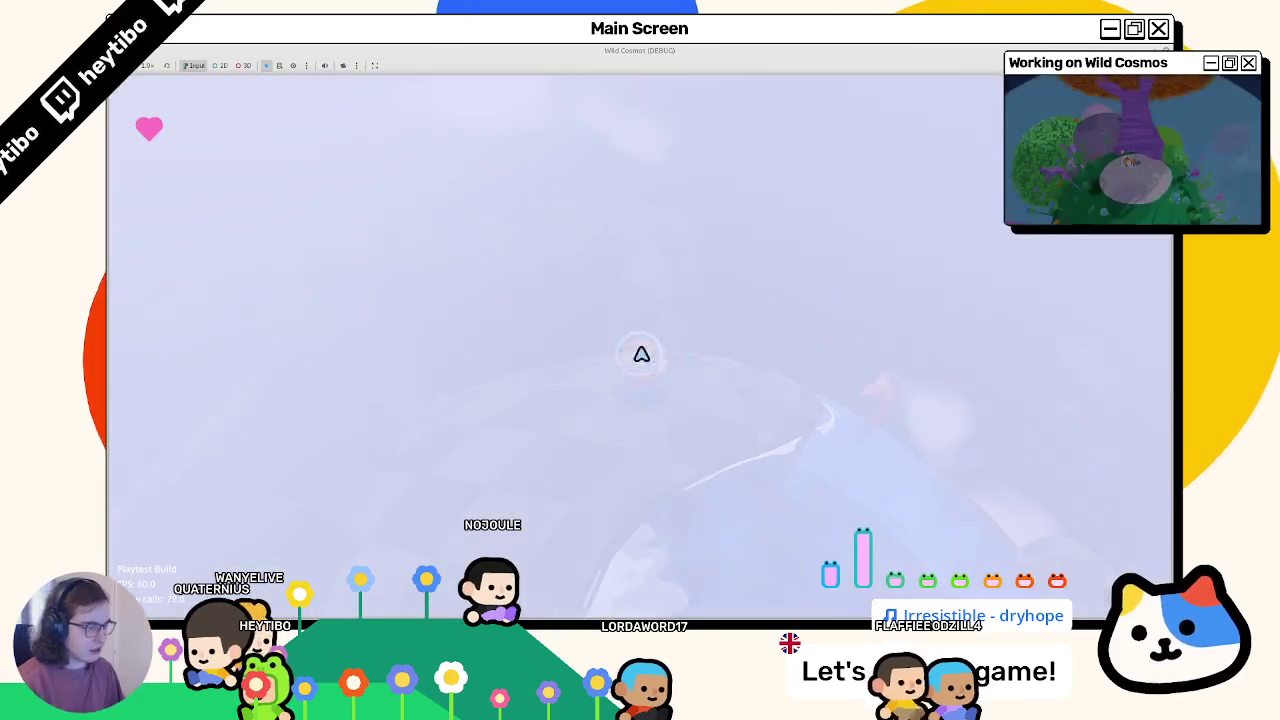
pyautogui.press('w')
pyautogui.press('w')
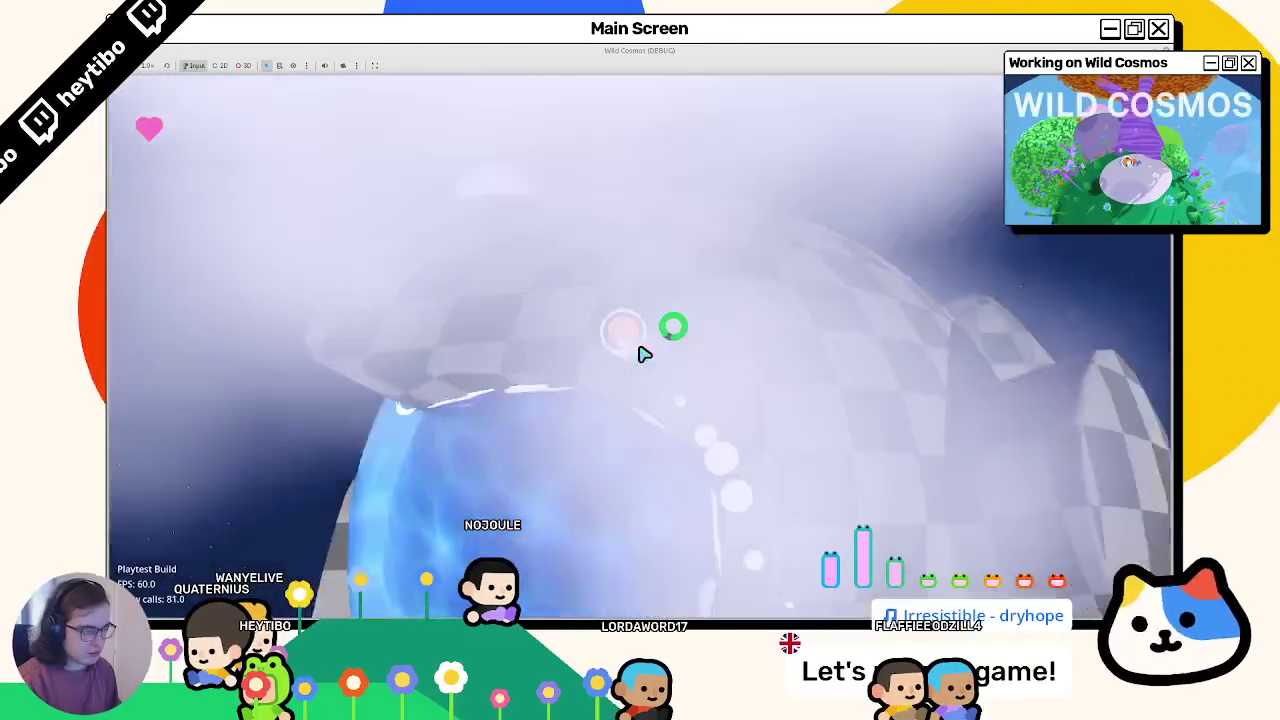
pyautogui.press('w')
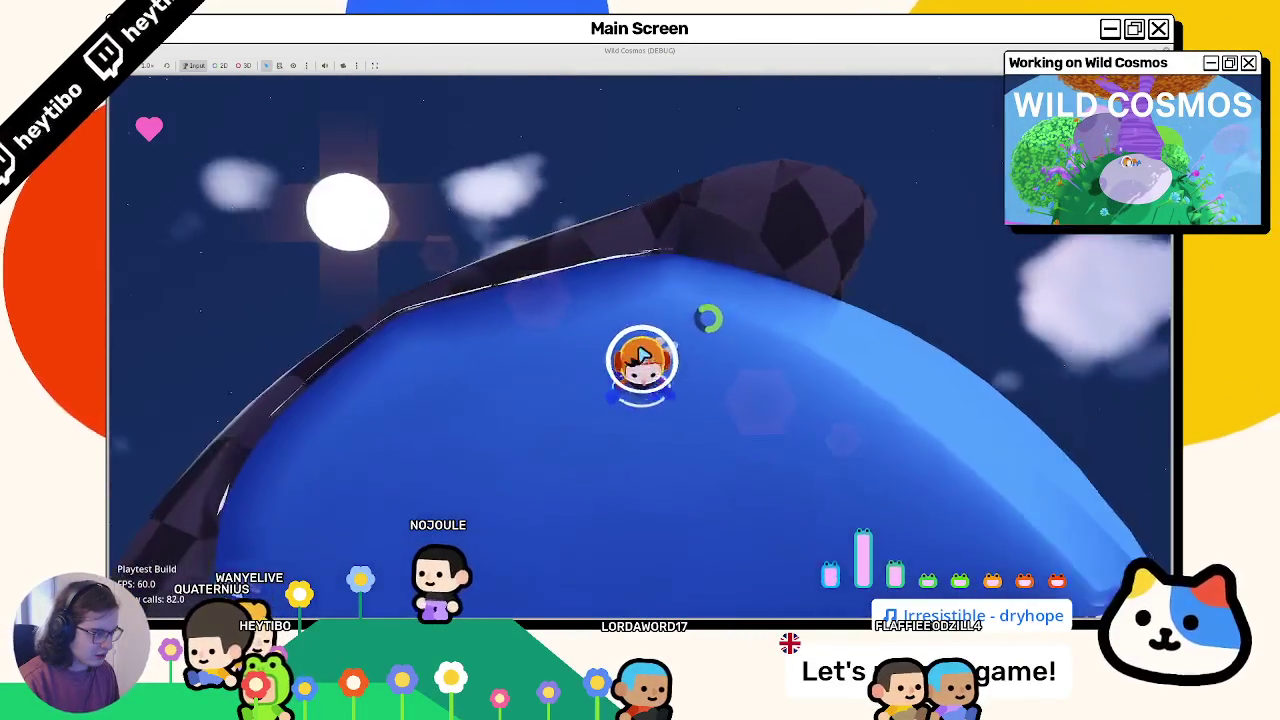
pyautogui.press('w')
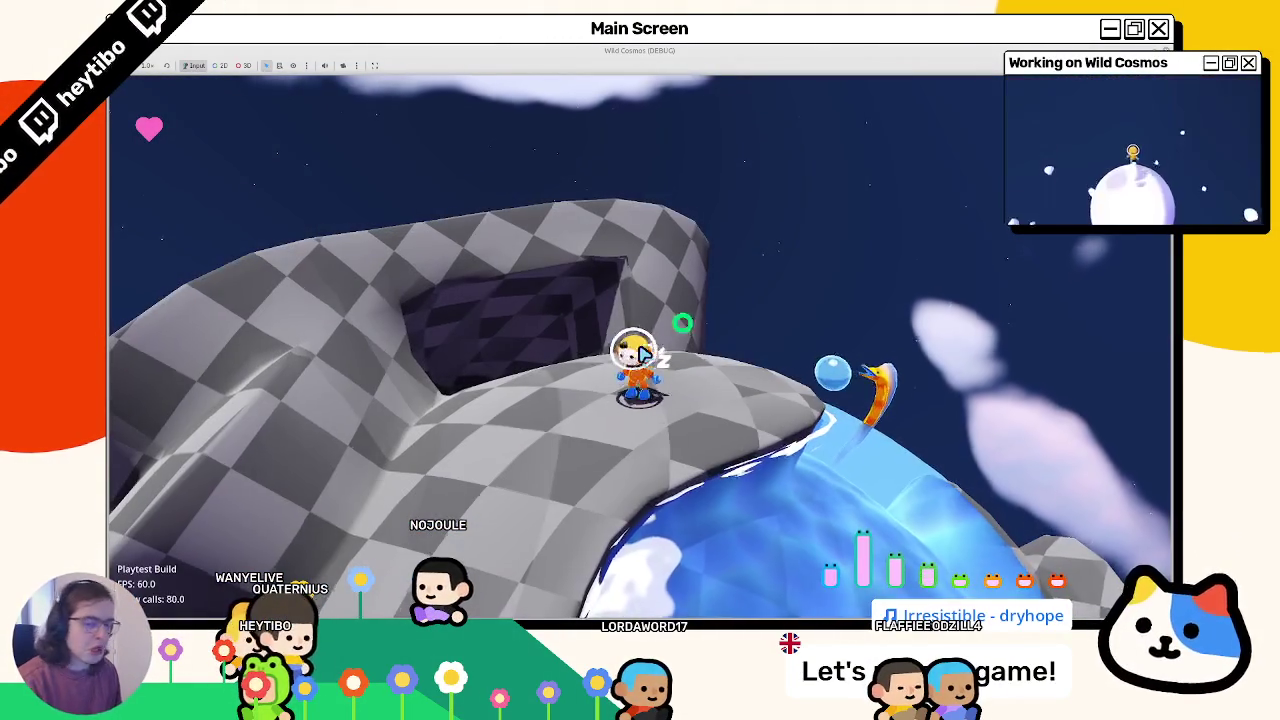
pyautogui.press('w')
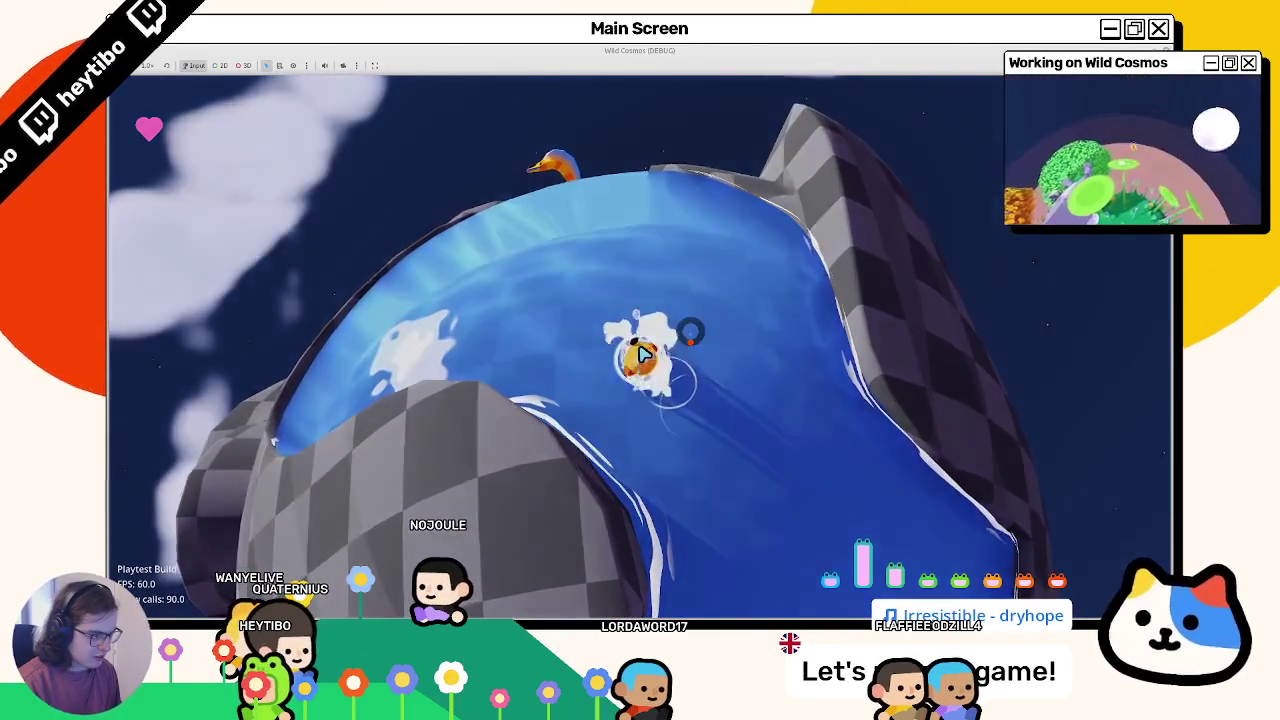
pyautogui.press('F8')
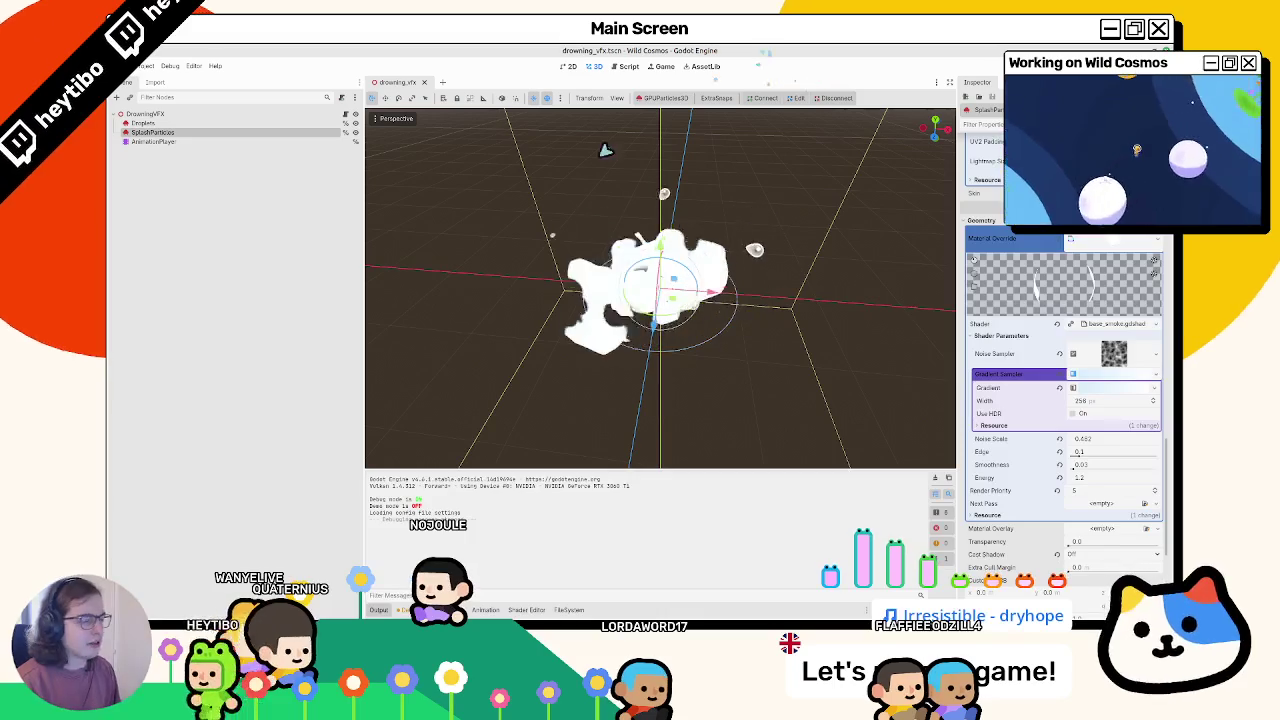
# Step: Set the smoke shader Smoothness to 0.25 and Edge to 0.24, save, and playtest
pyautogui.scroll(5, 1060, 311)
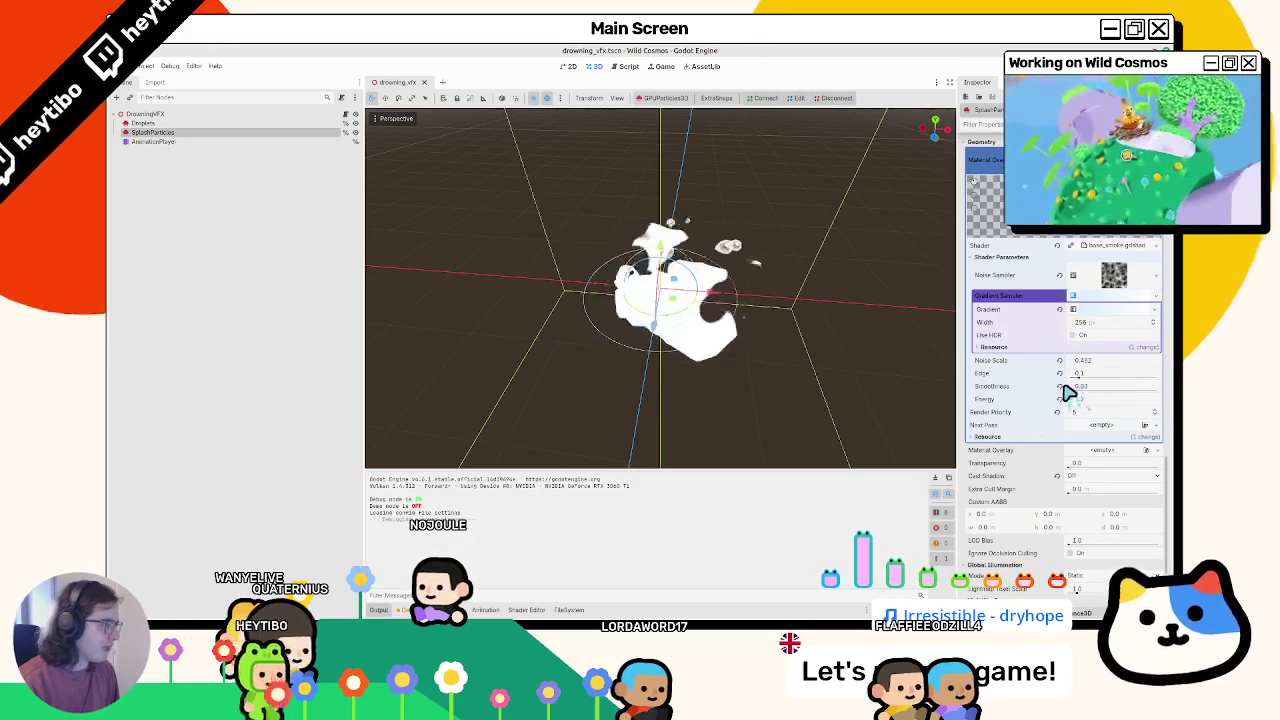
pyautogui.click(1060, 388)
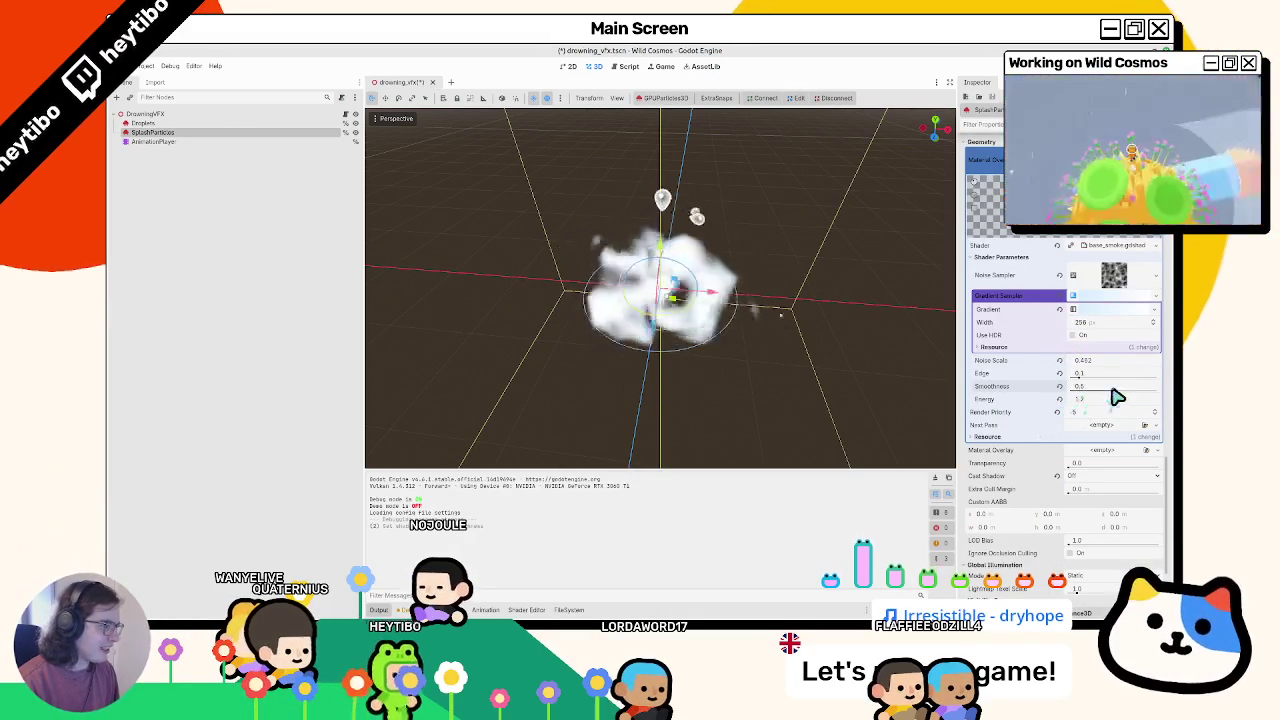
pyautogui.scroll(-4, 694, 354)
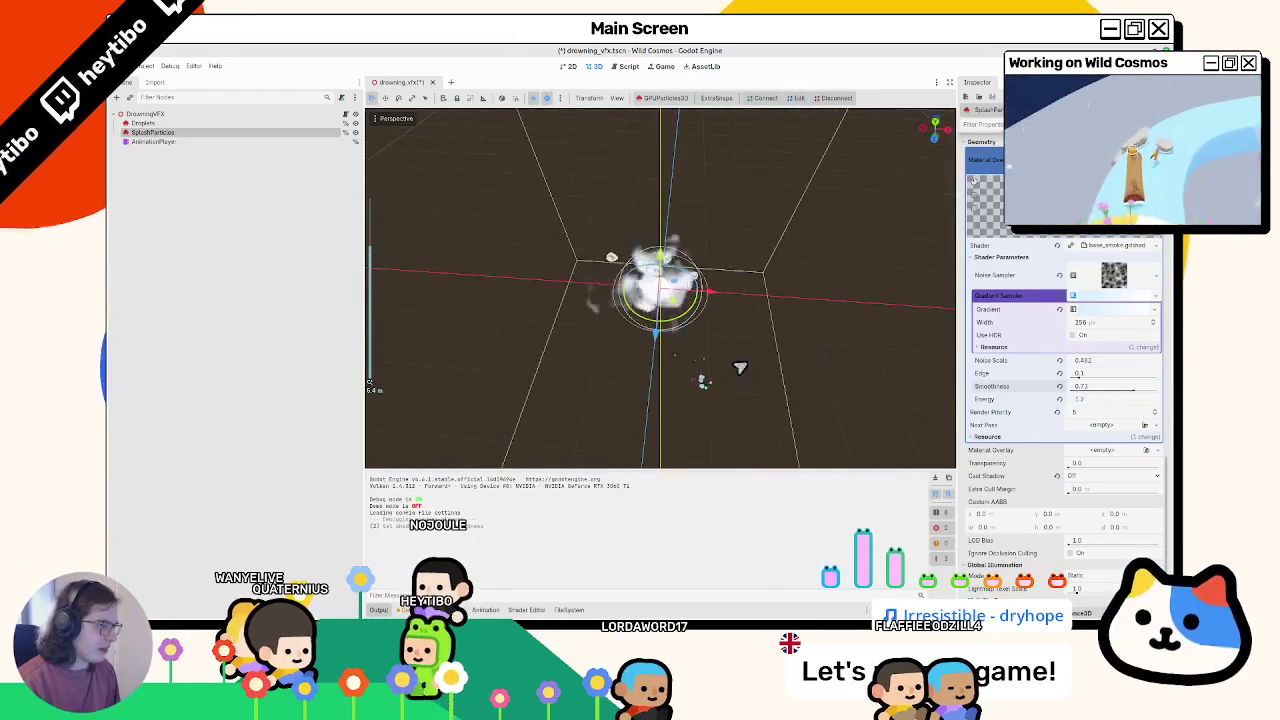
pyautogui.moveTo(1103, 397); pyautogui.dragTo(1112, 400)
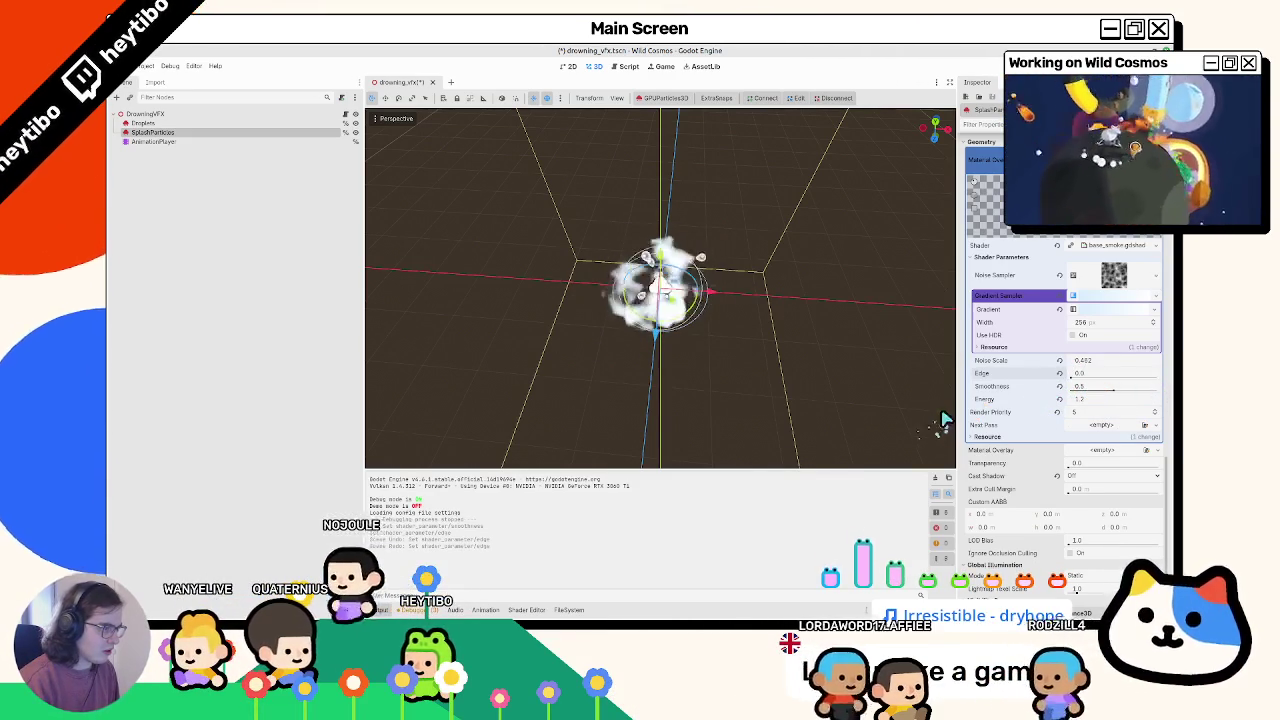
pyautogui.moveTo(794, 417); pyautogui.dragTo(813, 366)
pyautogui.moveTo(1080, 375)
pyautogui.mouseDown()
pyautogui.moveTo(1111, 383)
pyautogui.moveTo(1095, 384)
pyautogui.mouseUp()
pyautogui.moveTo(766, 323)
pyautogui.mouseDown()
pyautogui.moveTo(590, 373)
pyautogui.moveTo(691, 329)
pyautogui.moveTo(586, 210)
pyautogui.mouseUp()
pyautogui.hotkey('ctrl', 's')
pyautogui.press('F5')
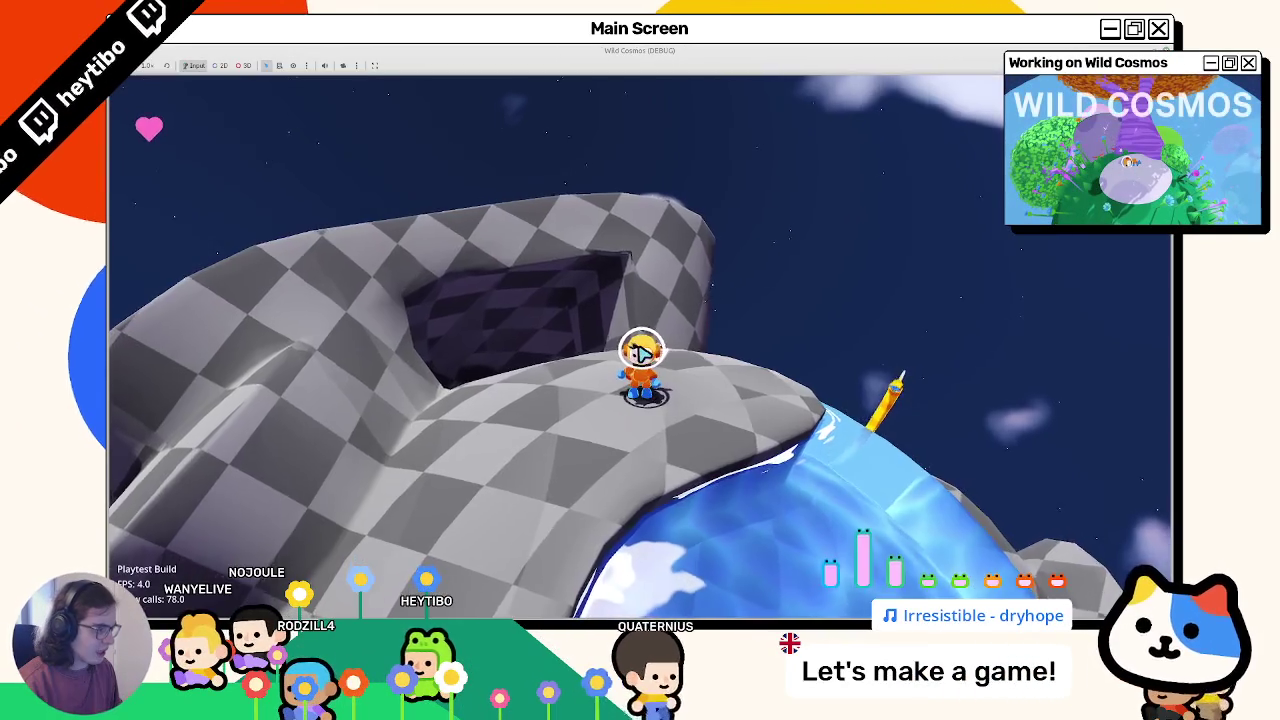
pyautogui.press('F8')
# Step: Set the smoke shader Energy to 1.0
pyautogui.moveTo(1068, 404); pyautogui.dragTo(1073, 406)
pyautogui.hotkey('ctrl', 'z')
pyautogui.write('1')
pyautogui.press('Return')
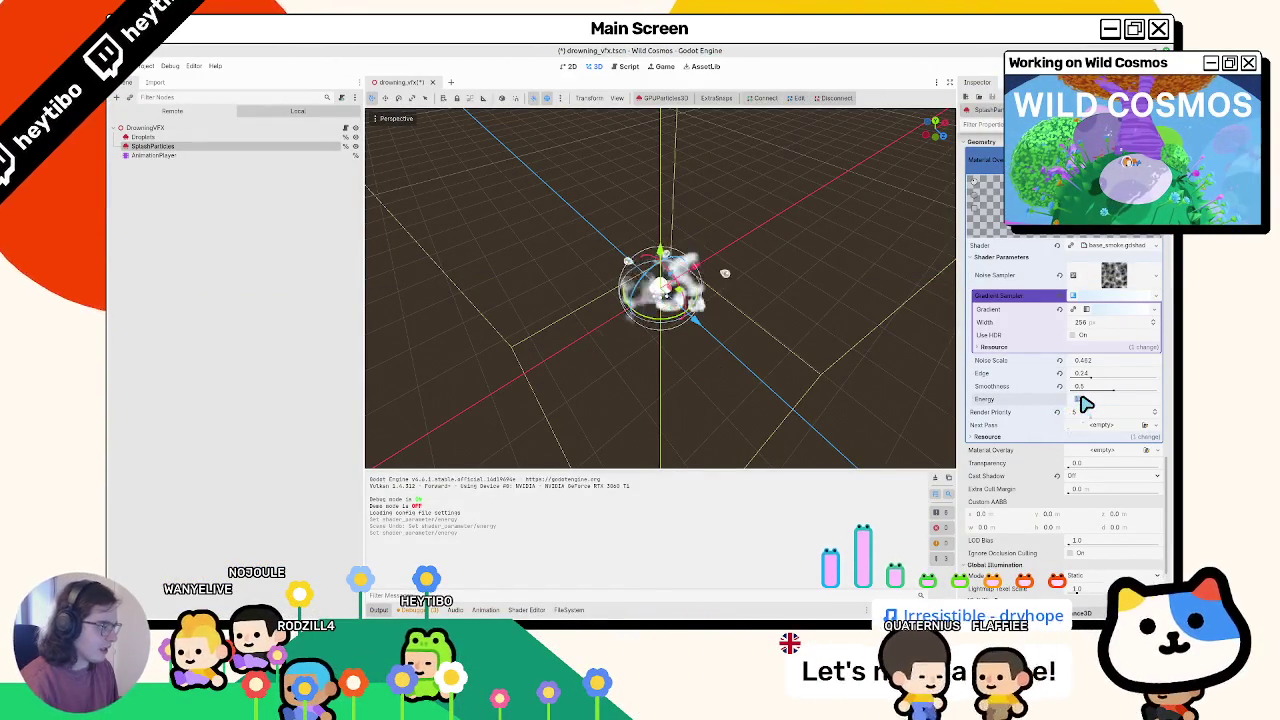
# Step: Playtest the new smoke look twice, then view the particles from low and high angles
pyautogui.press('F5')
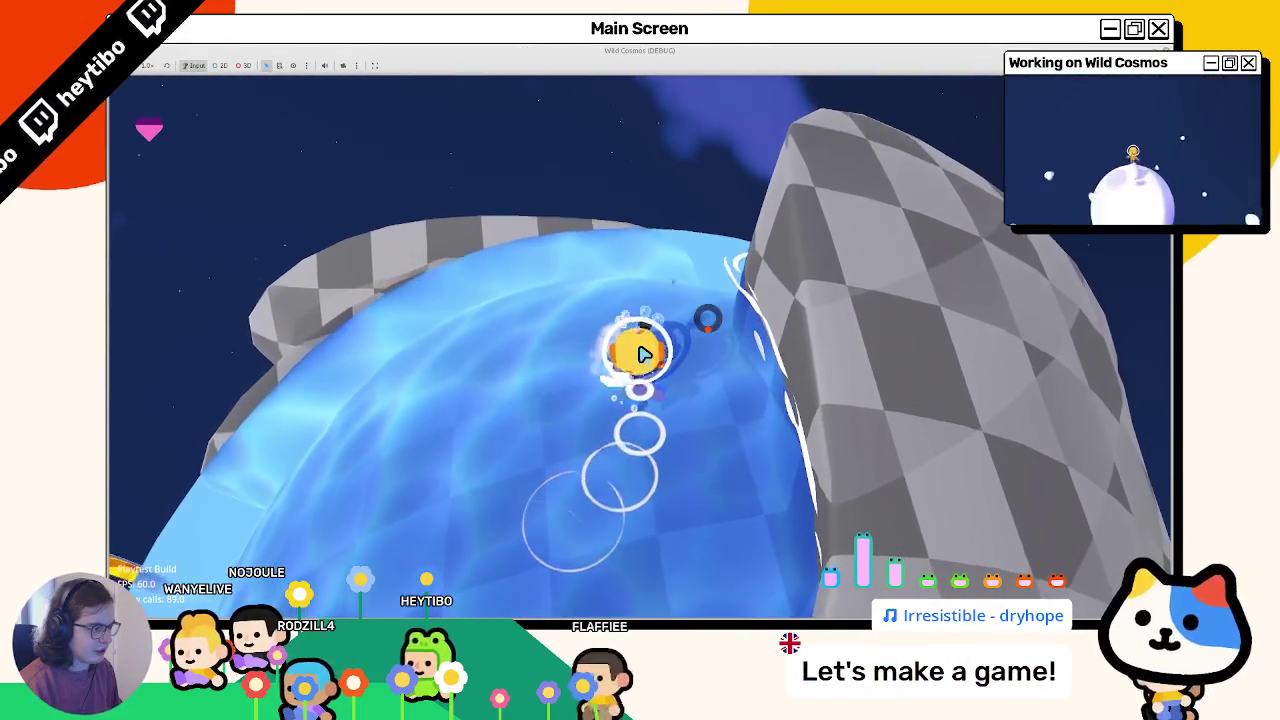
pyautogui.press('F8')
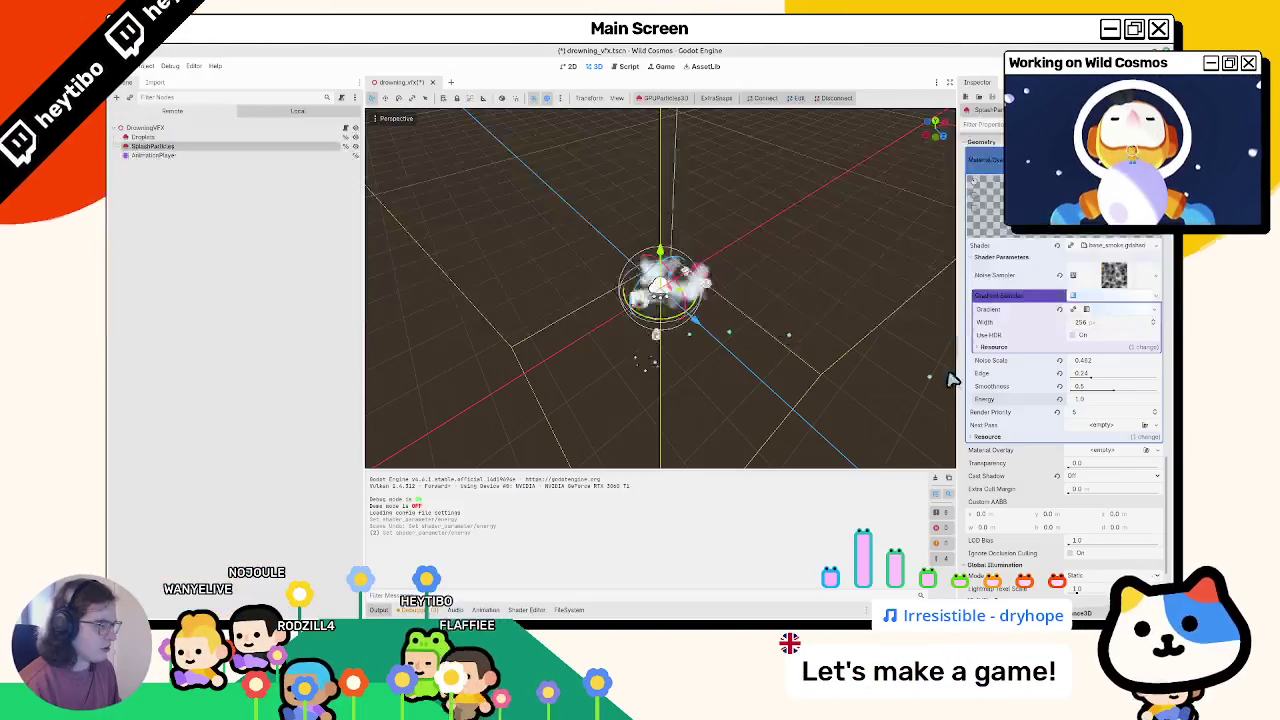
pyautogui.press('F5')
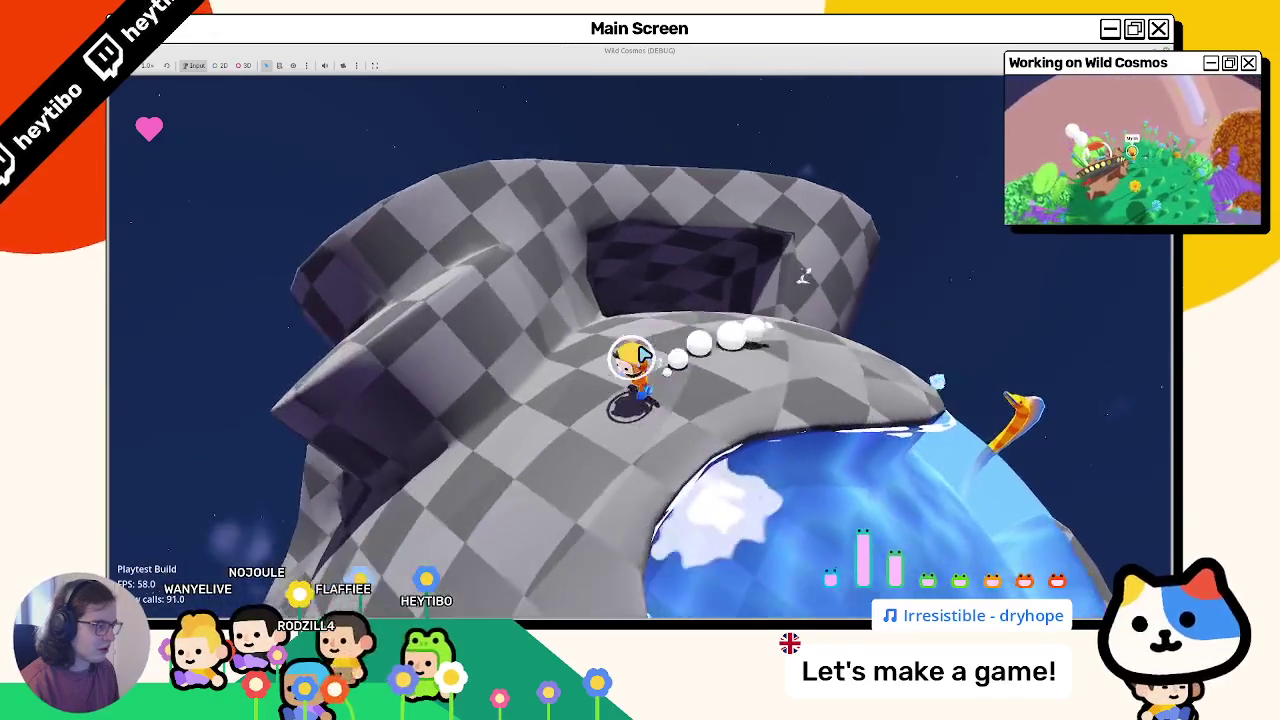
pyautogui.press('F8')
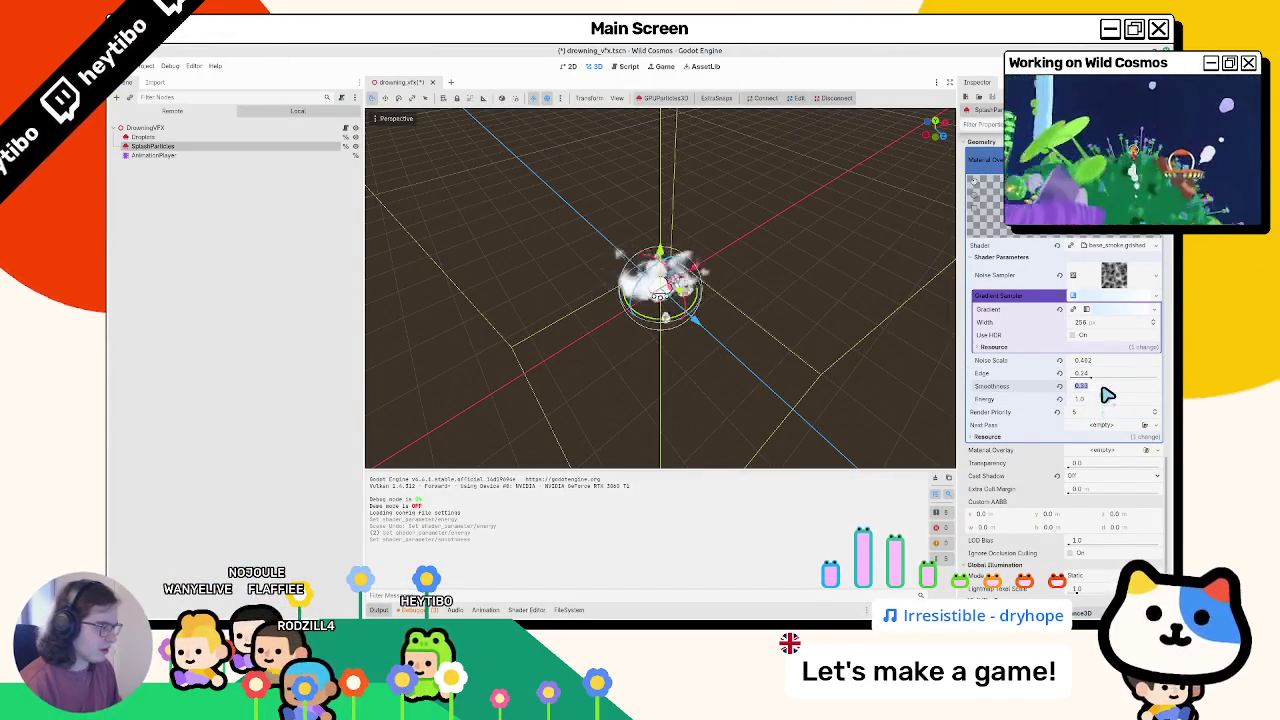
pyautogui.moveTo(666, 234); pyautogui.dragTo(563, 273)
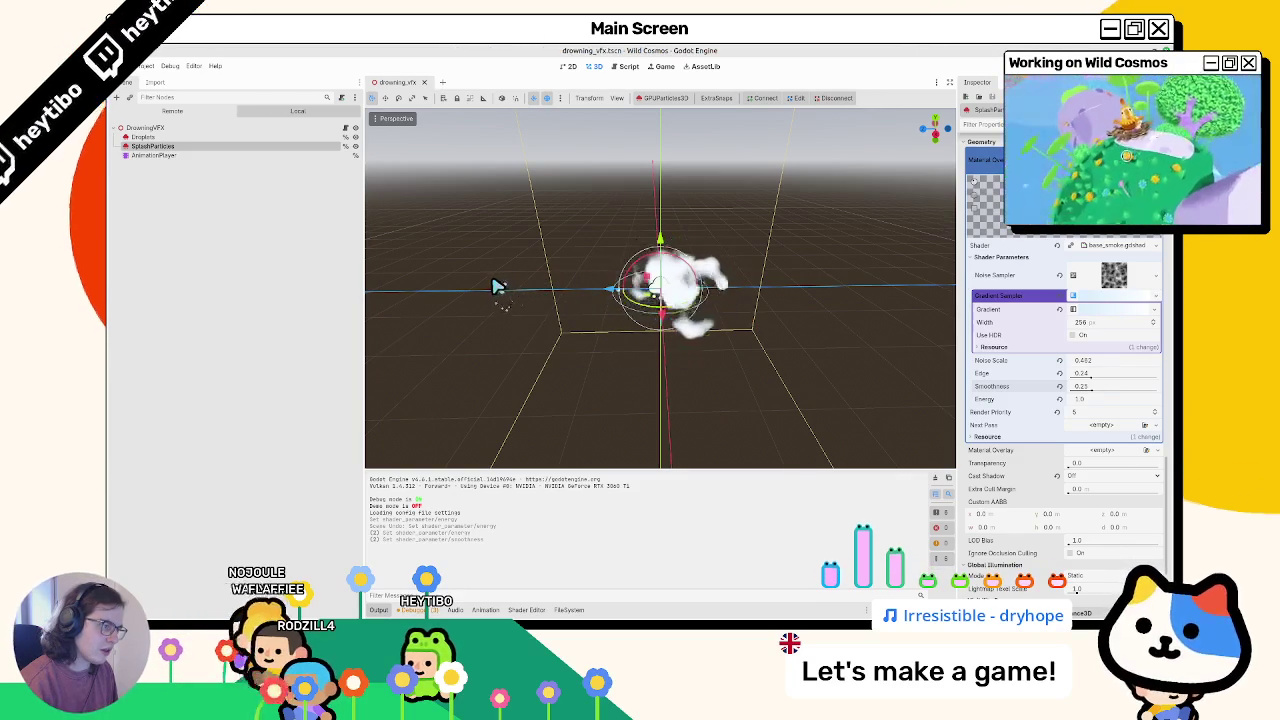
pyautogui.moveTo(490, 287)
pyautogui.mouseDown()
pyautogui.moveTo(600, 378)
pyautogui.moveTo(571, 386)
pyautogui.moveTo(623, 260)
pyautogui.moveTo(611, 191)
pyautogui.moveTo(563, 243)
pyautogui.mouseUp()
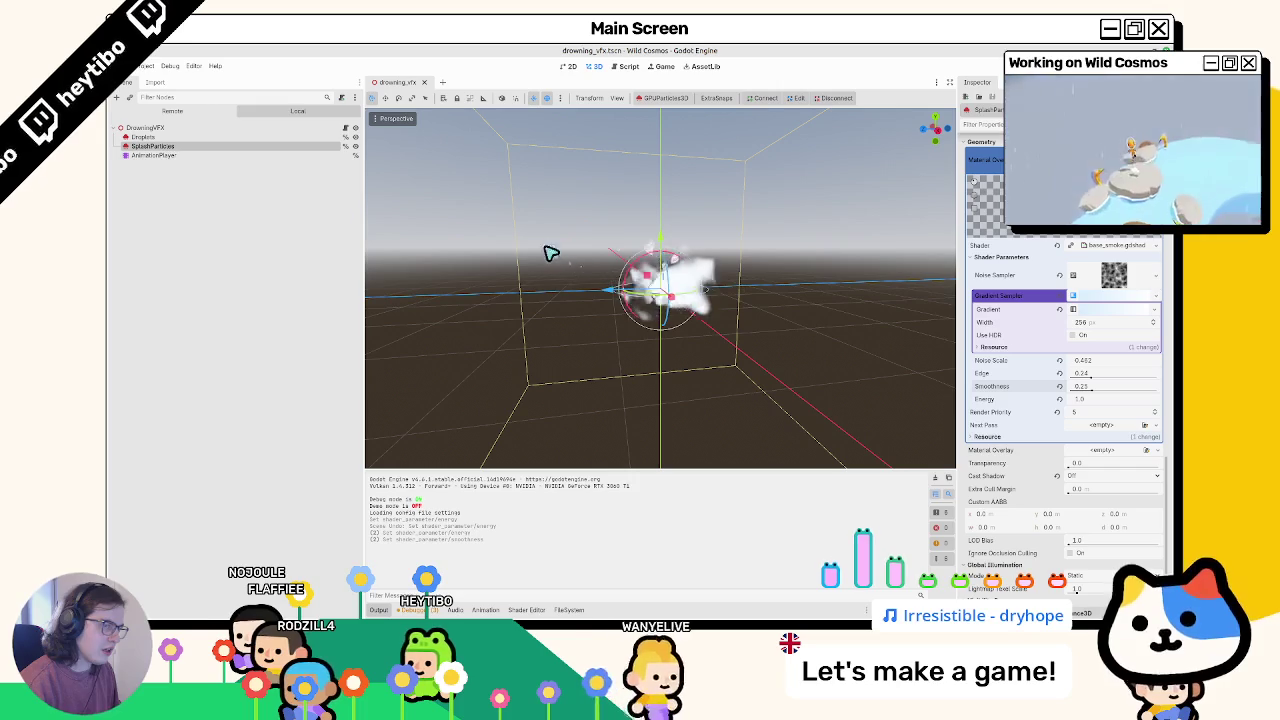
# Step: Expand SplashParticles' Drawing settings, then stop and relaunch Wild Cosmos
pyautogui.scroll(5, 1158, 360)
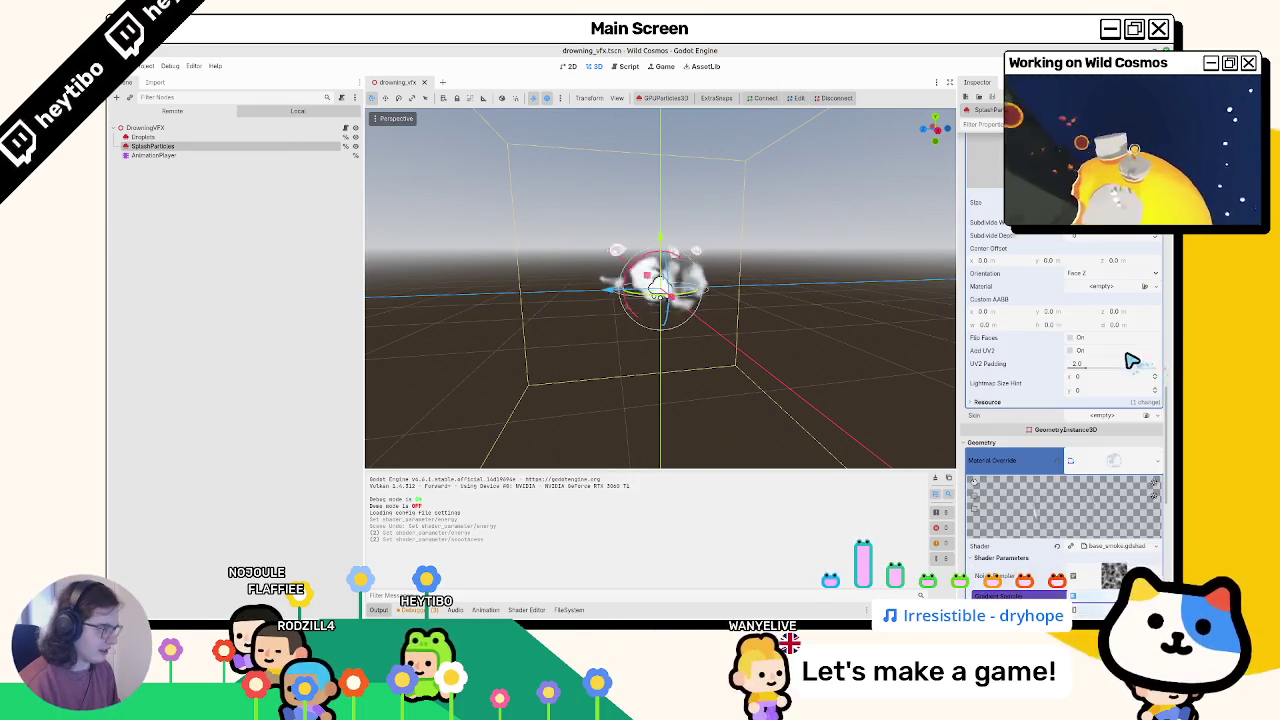
pyautogui.scroll(15, 1130, 360)
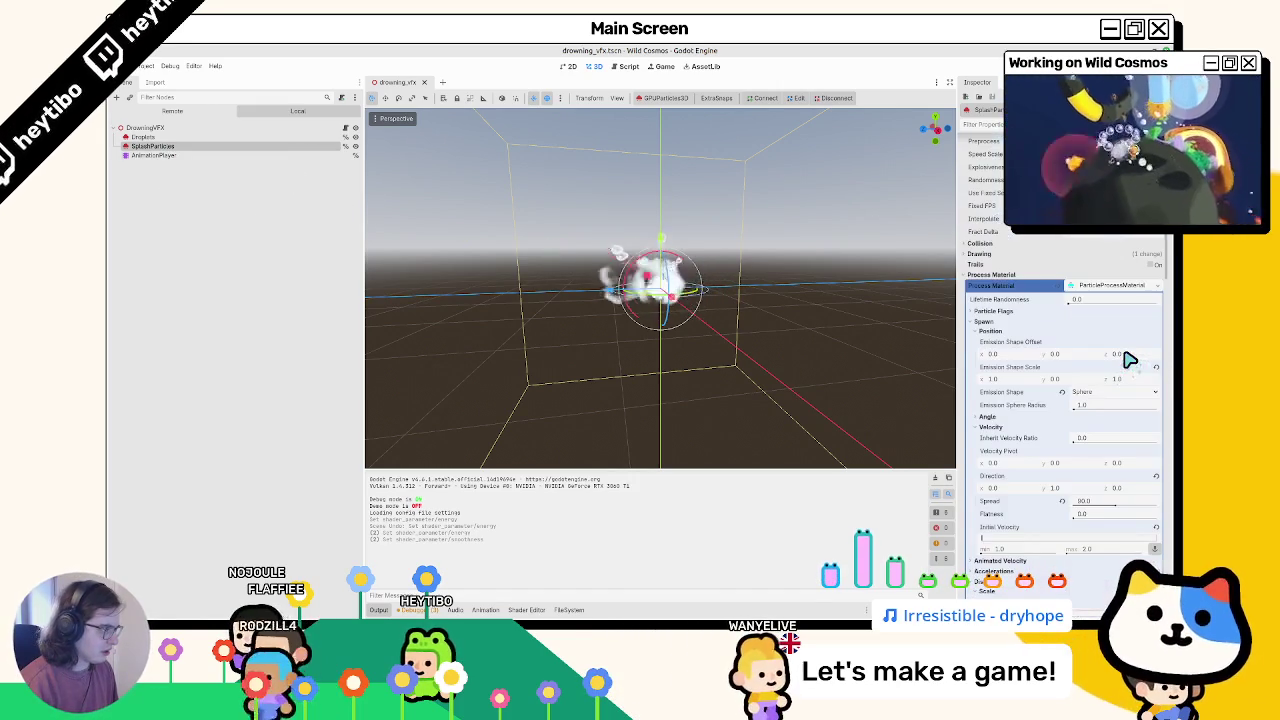
pyautogui.scroll(3, 1000, 343)
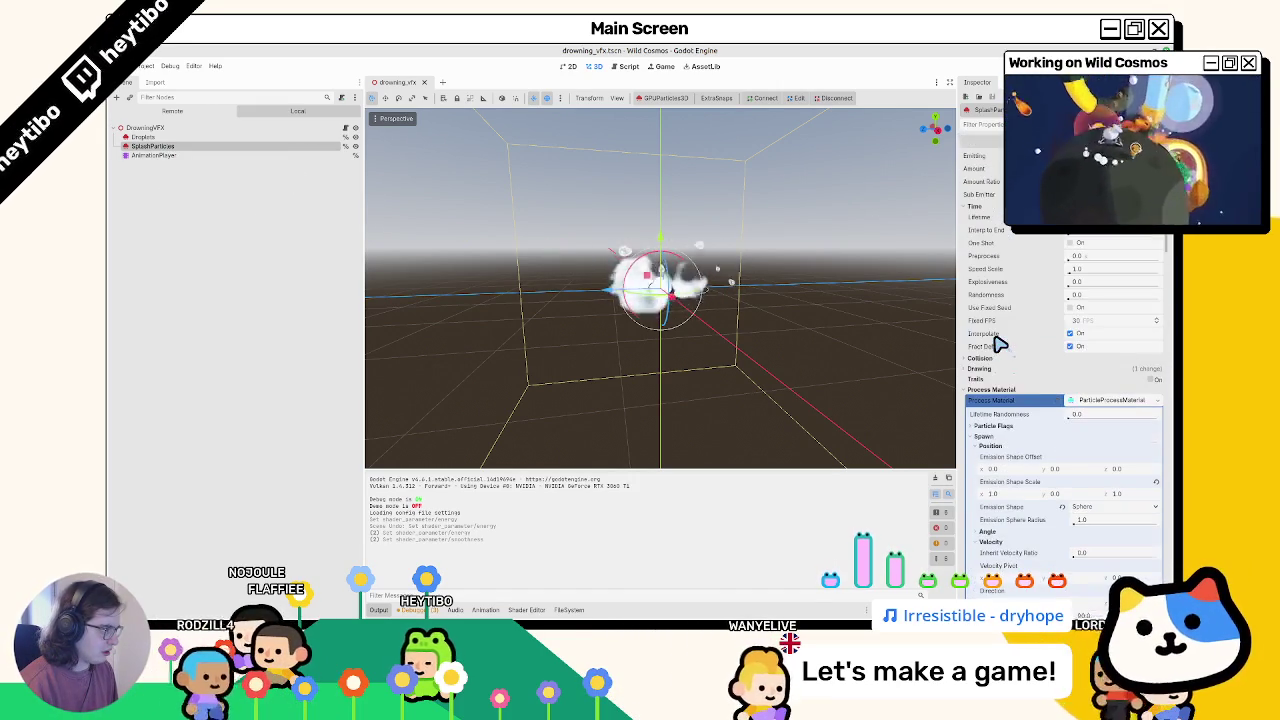
pyautogui.click(984, 369)
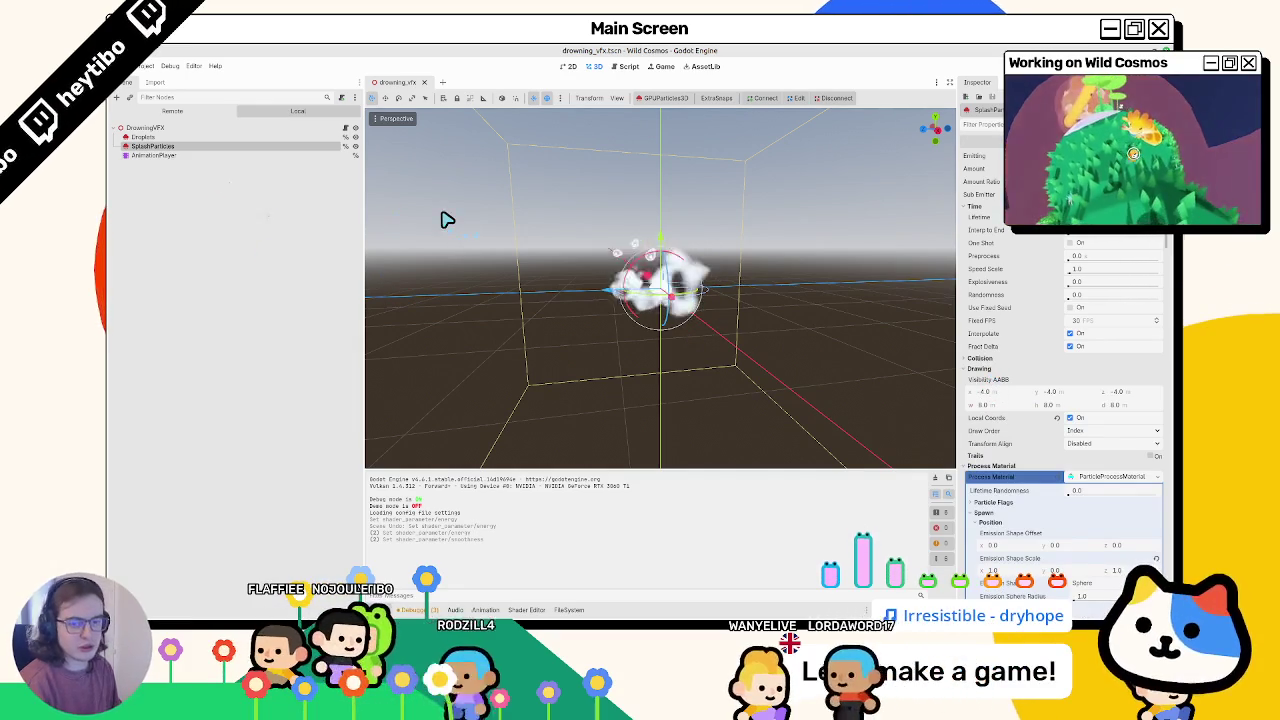
pyautogui.press('F8')
pyautogui.press('F6')
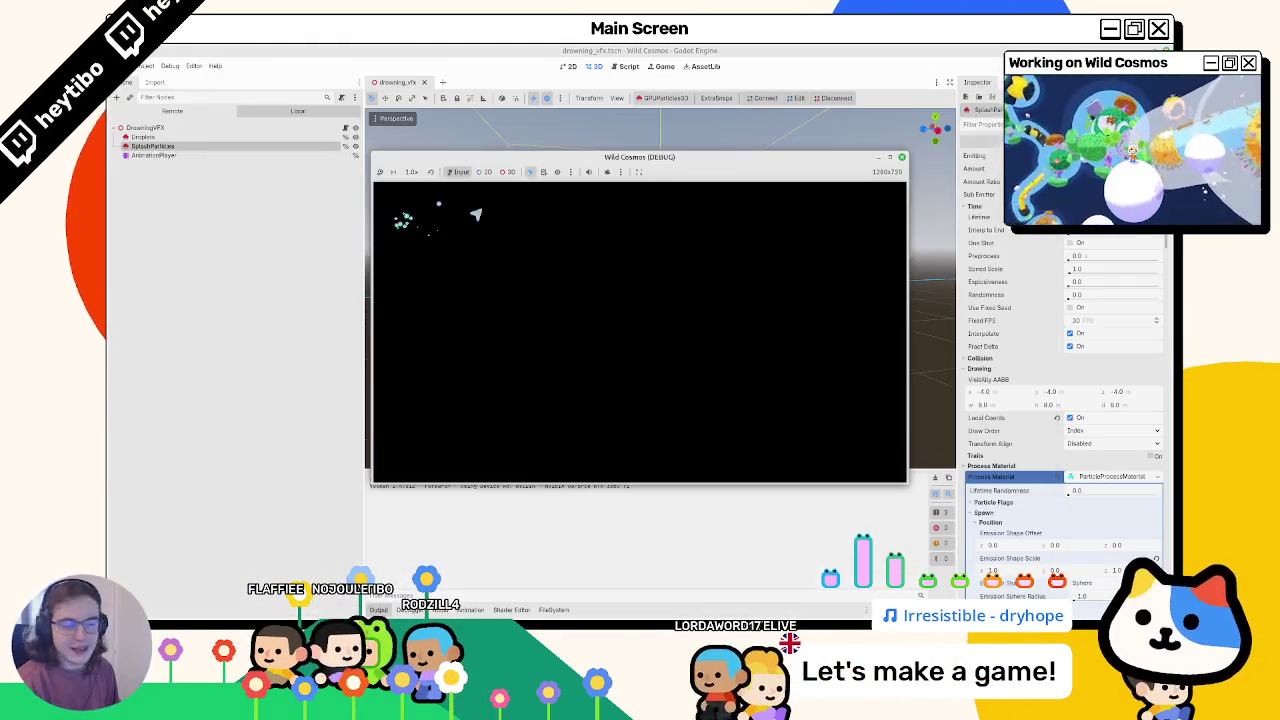
# Step: Maximize the game window, swim the character through the water to trigger the splash, then stop the game
pyautogui.click(893, 162)
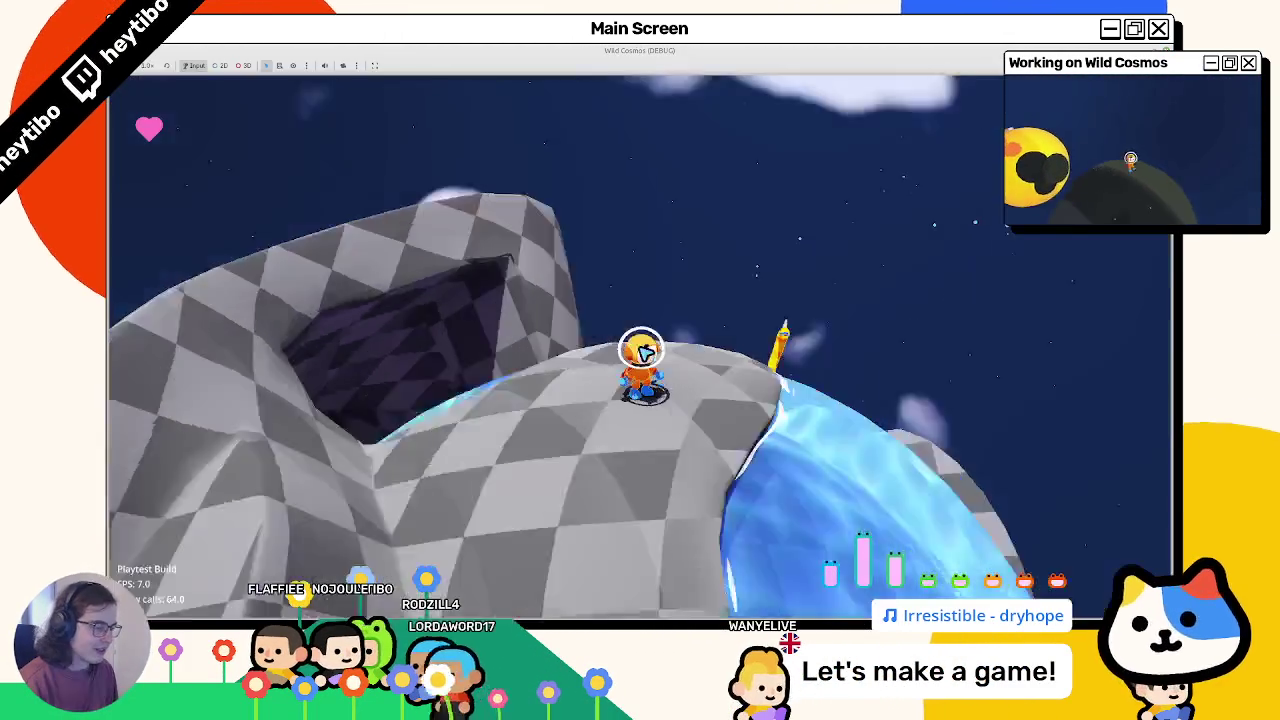
pyautogui.press('w')
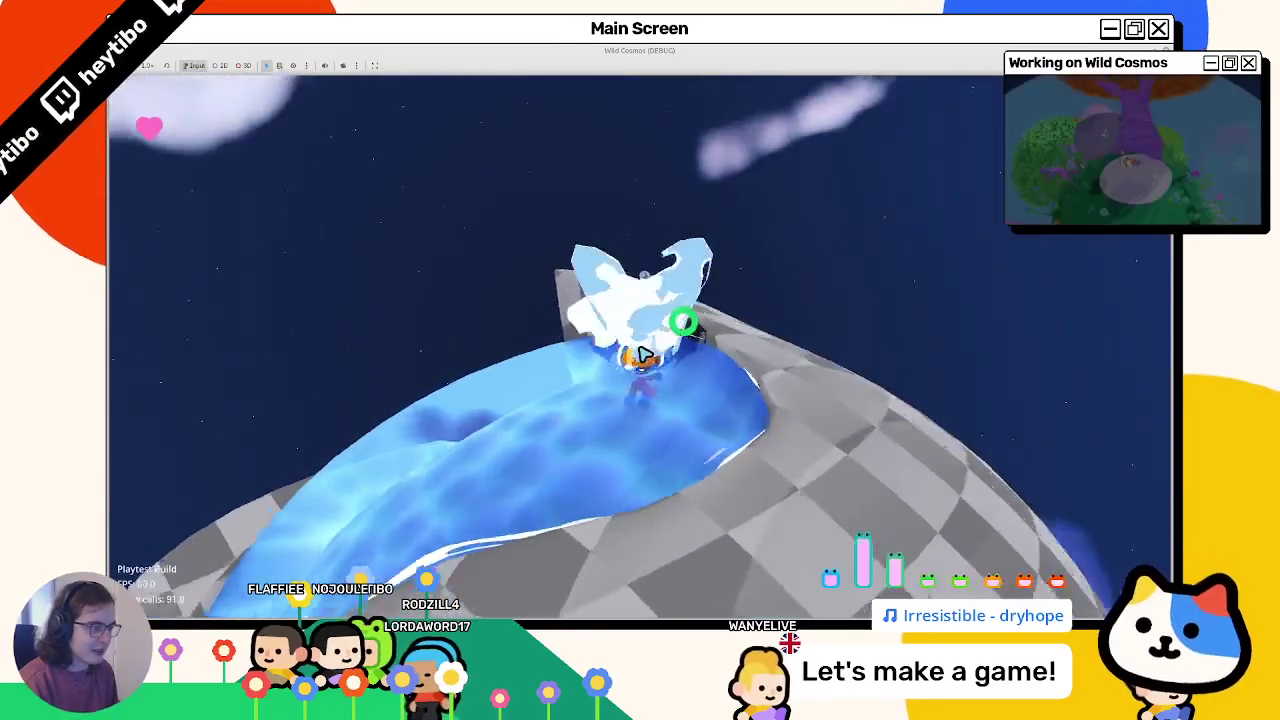
pyautogui.press('w')
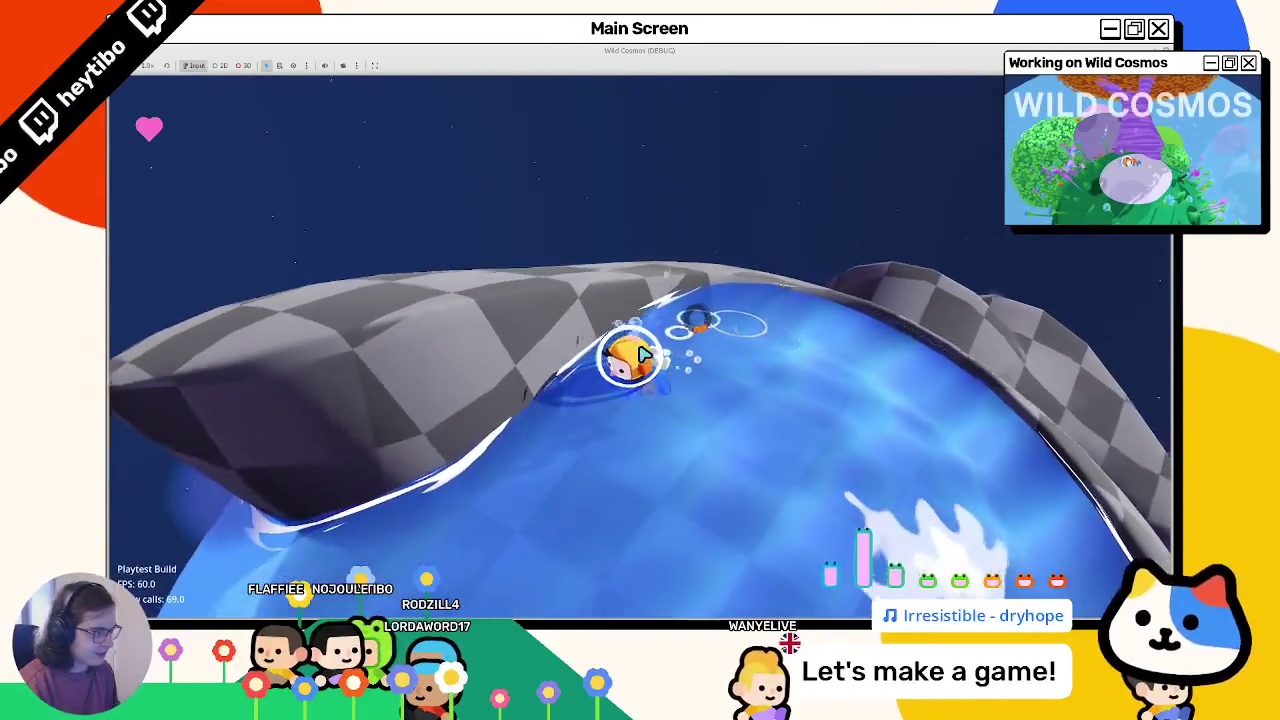
pyautogui.press('w')
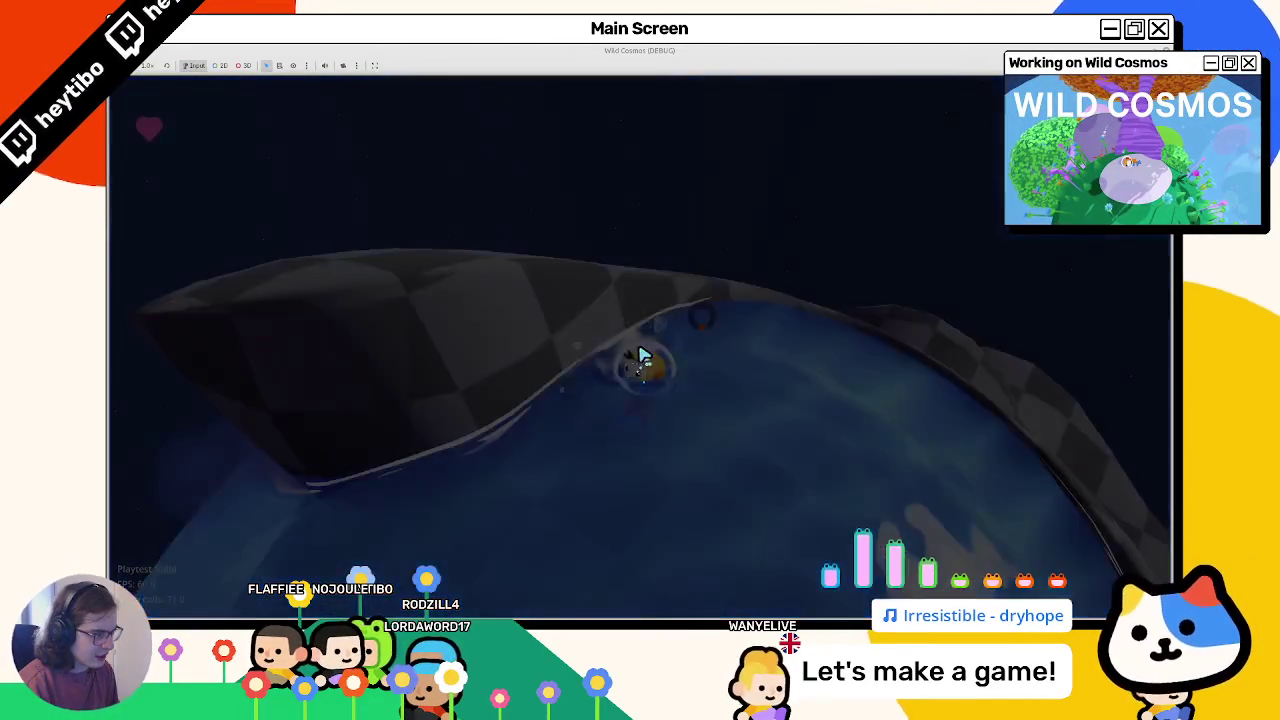
pyautogui.press('w')
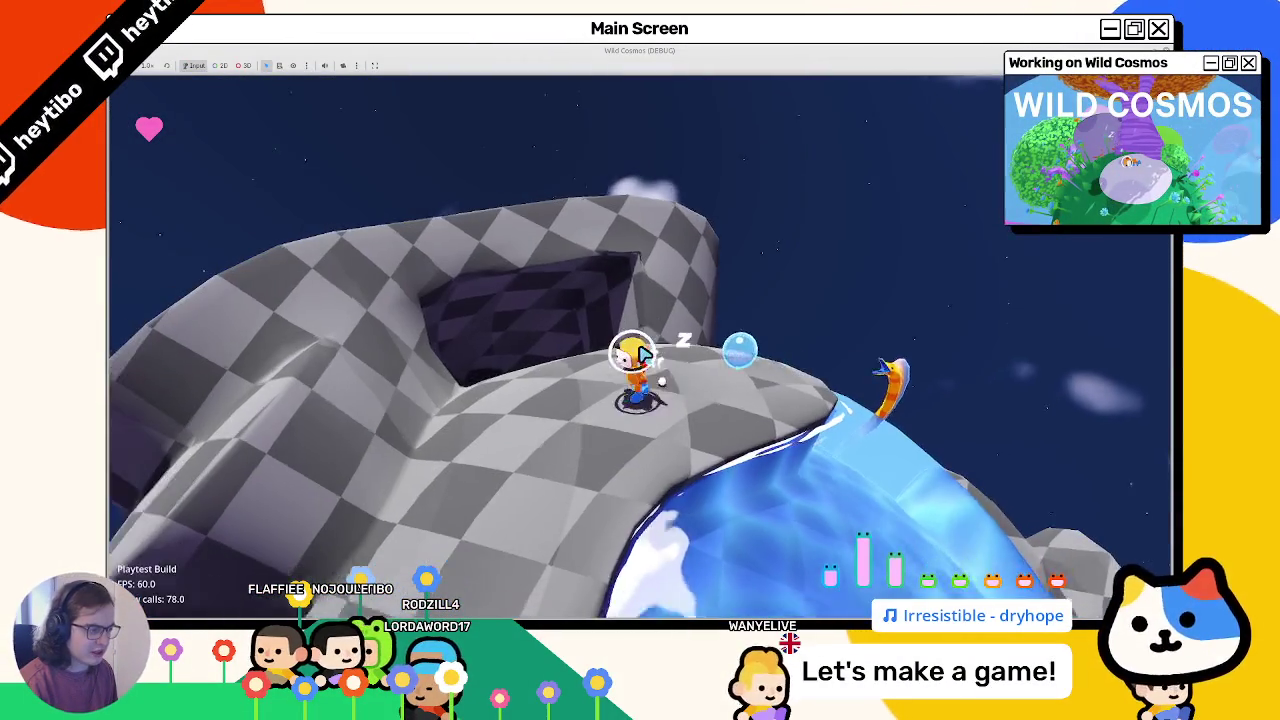
pyautogui.press('w')
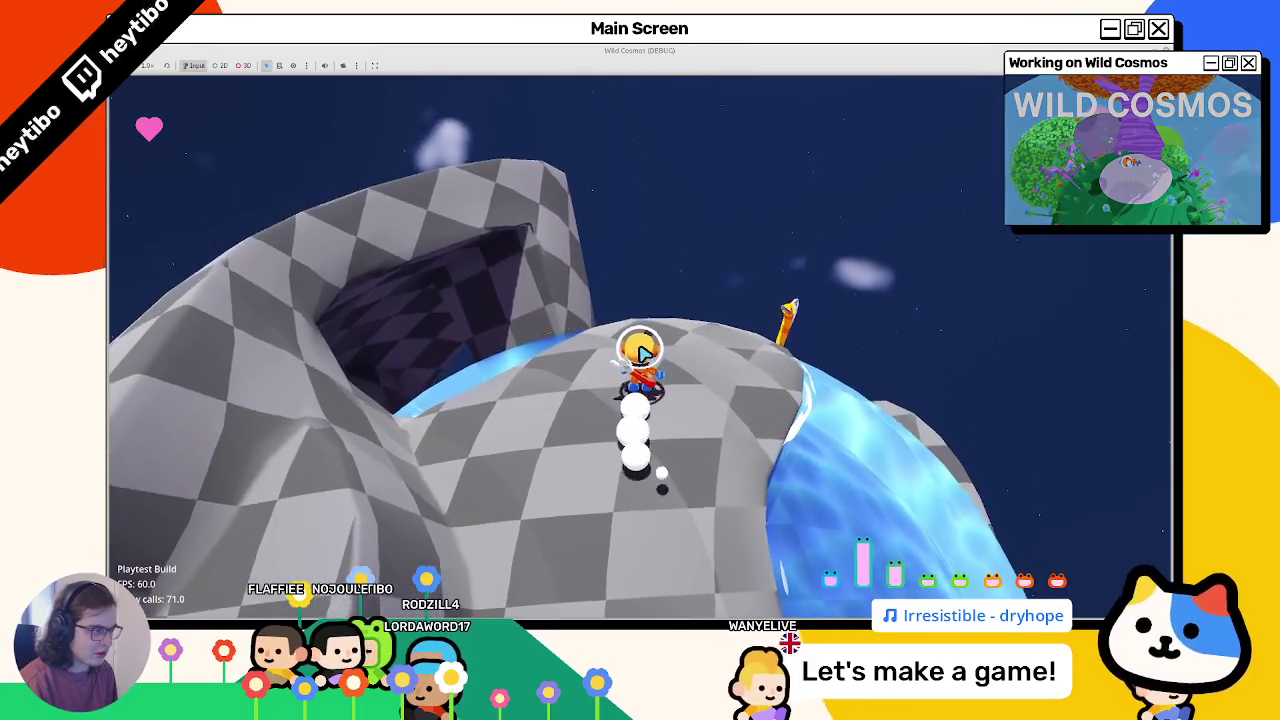
pyautogui.press('w')
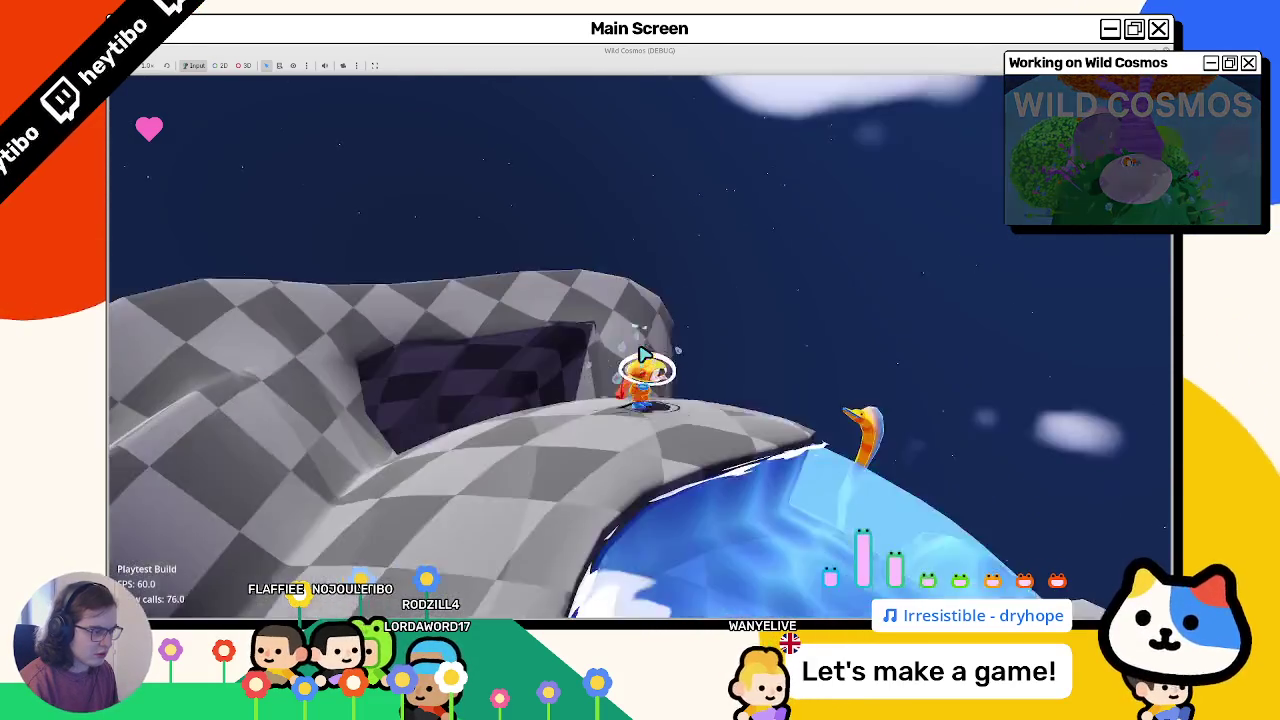
pyautogui.press('w')
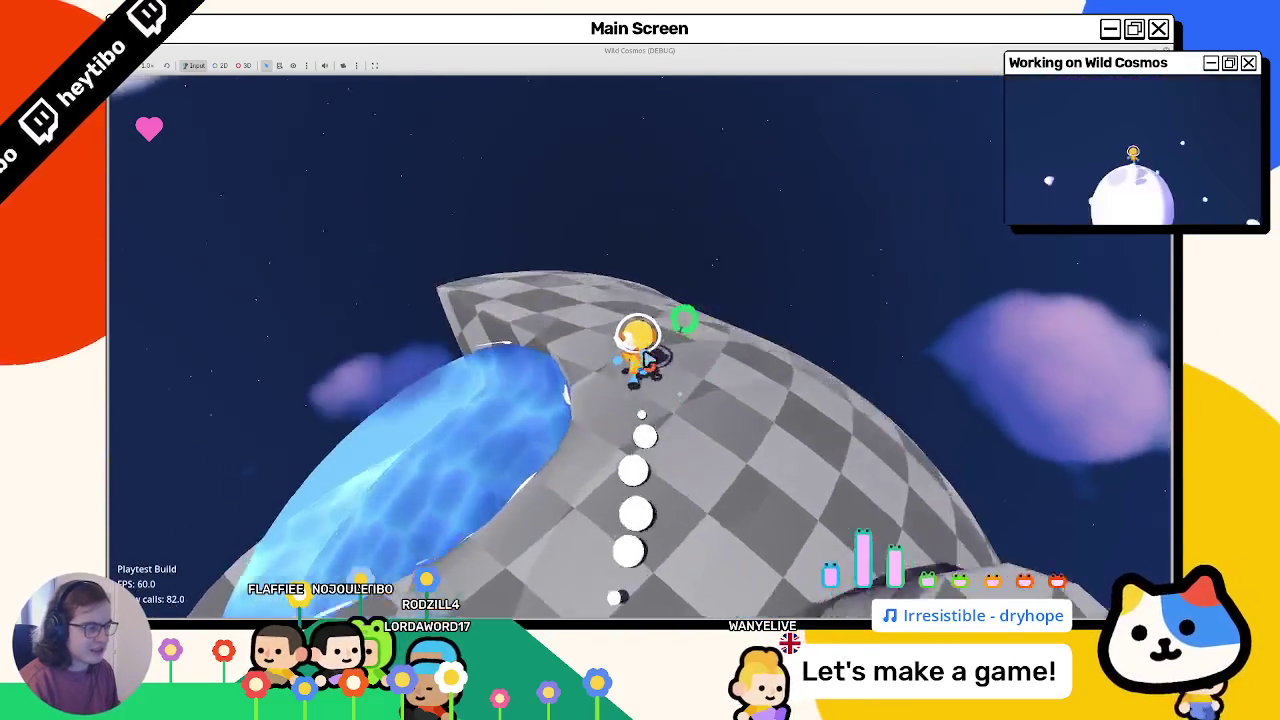
pyautogui.press('w')
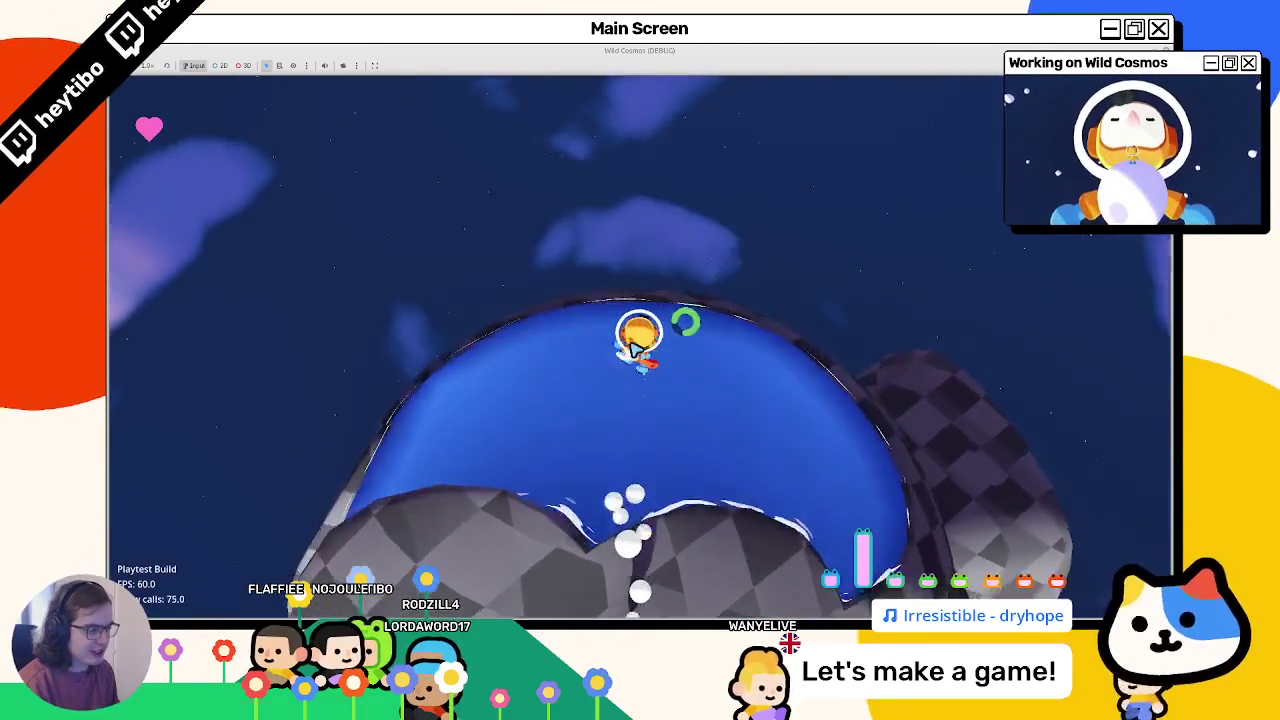
pyautogui.press('w')
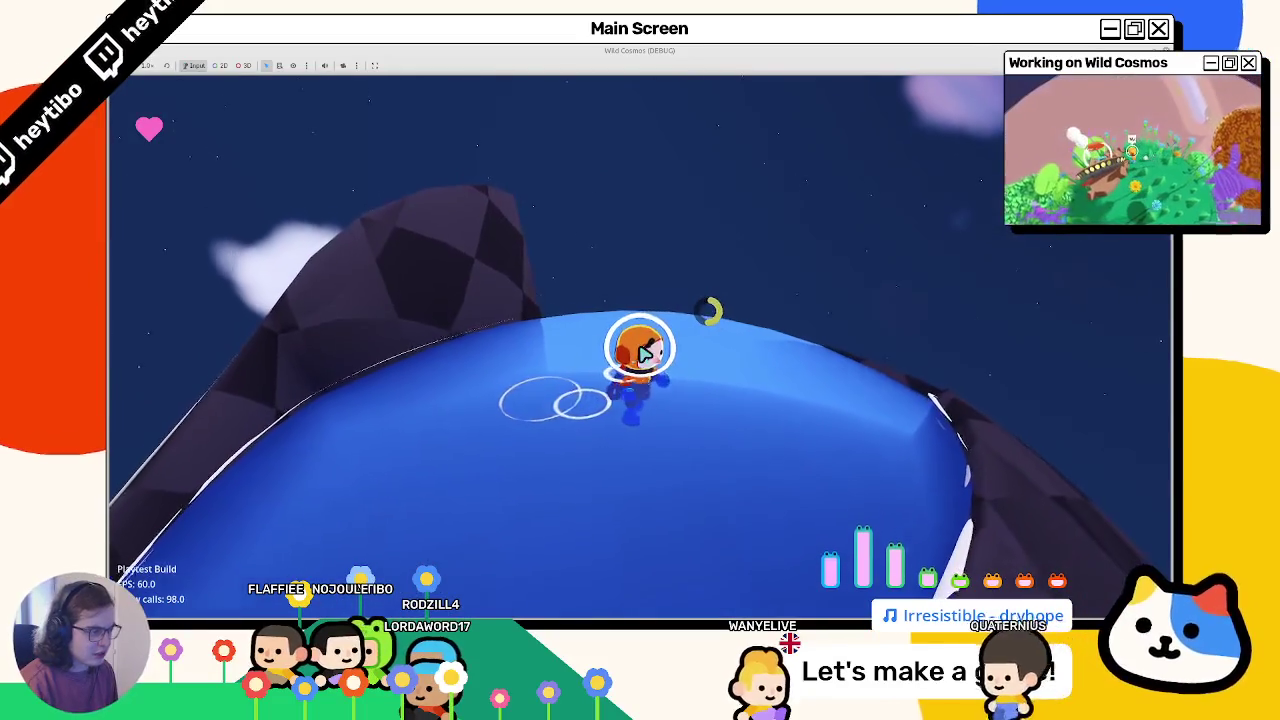
pyautogui.press('w')
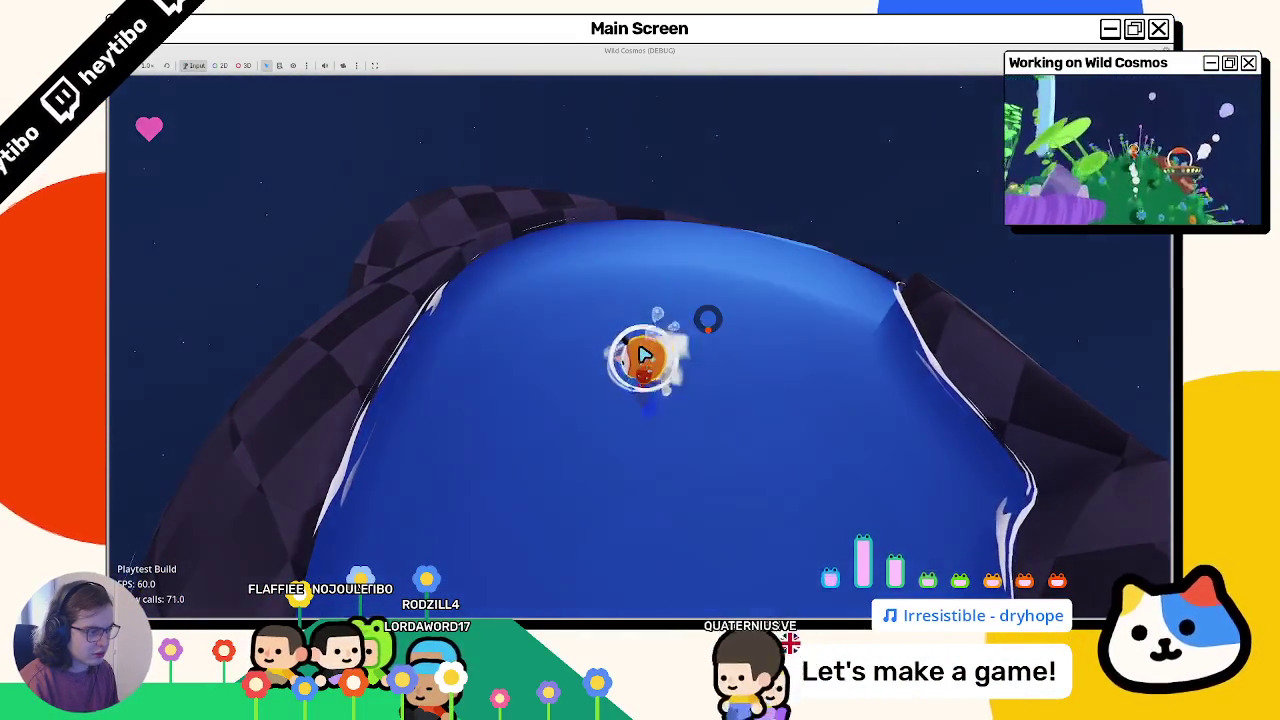
pyautogui.press('F8')
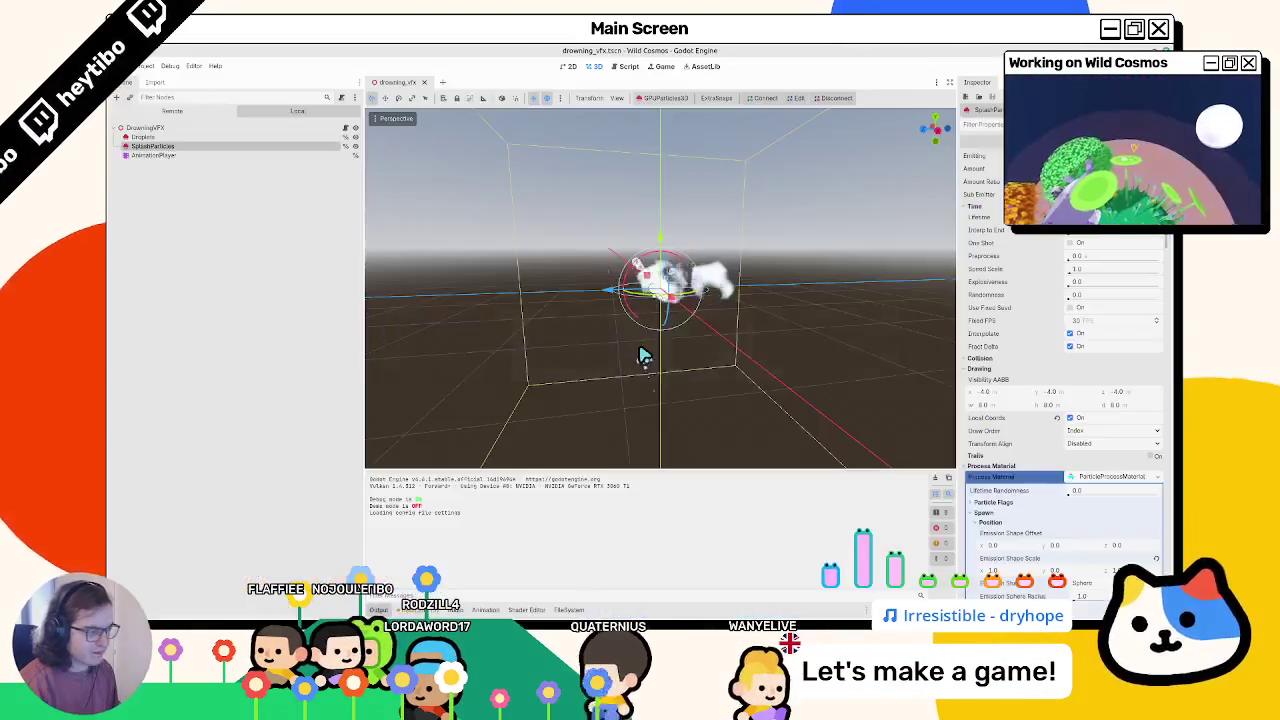
# Step: Rerun the game, swim into the water again, stop it and return to the scene's script
pyautogui.press('F5')
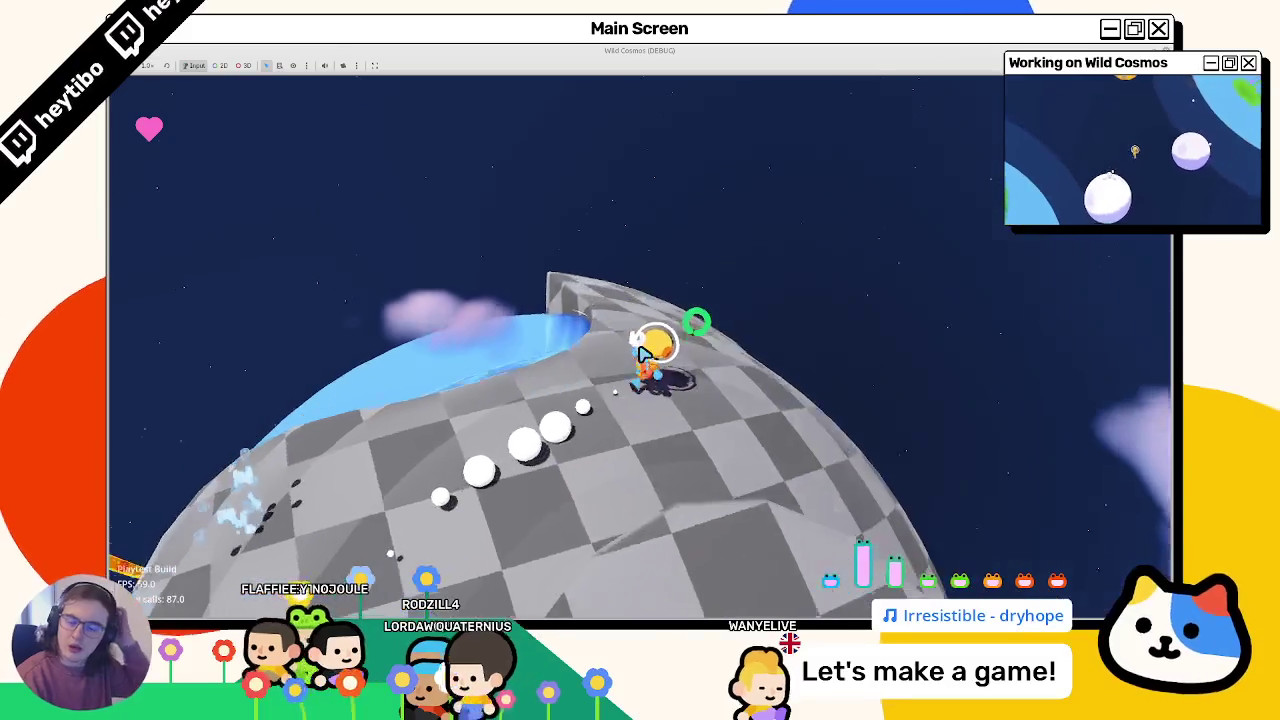
pyautogui.press('w')
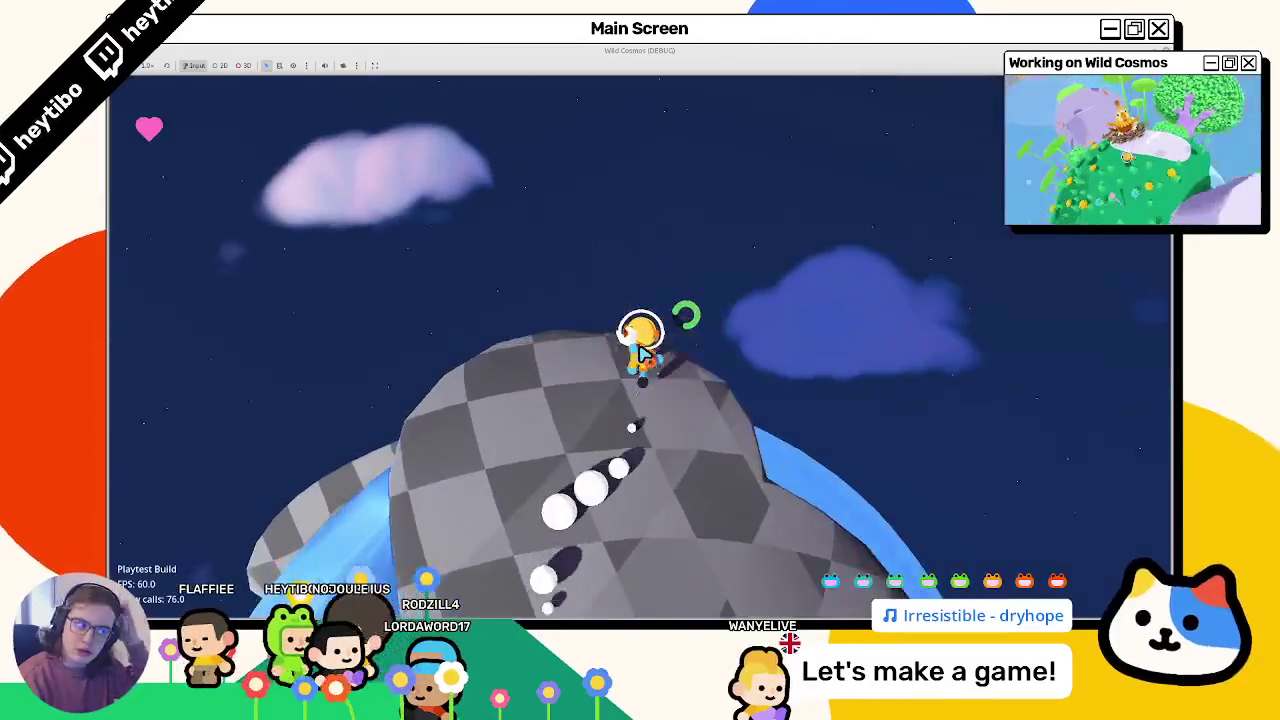
pyautogui.press('w')
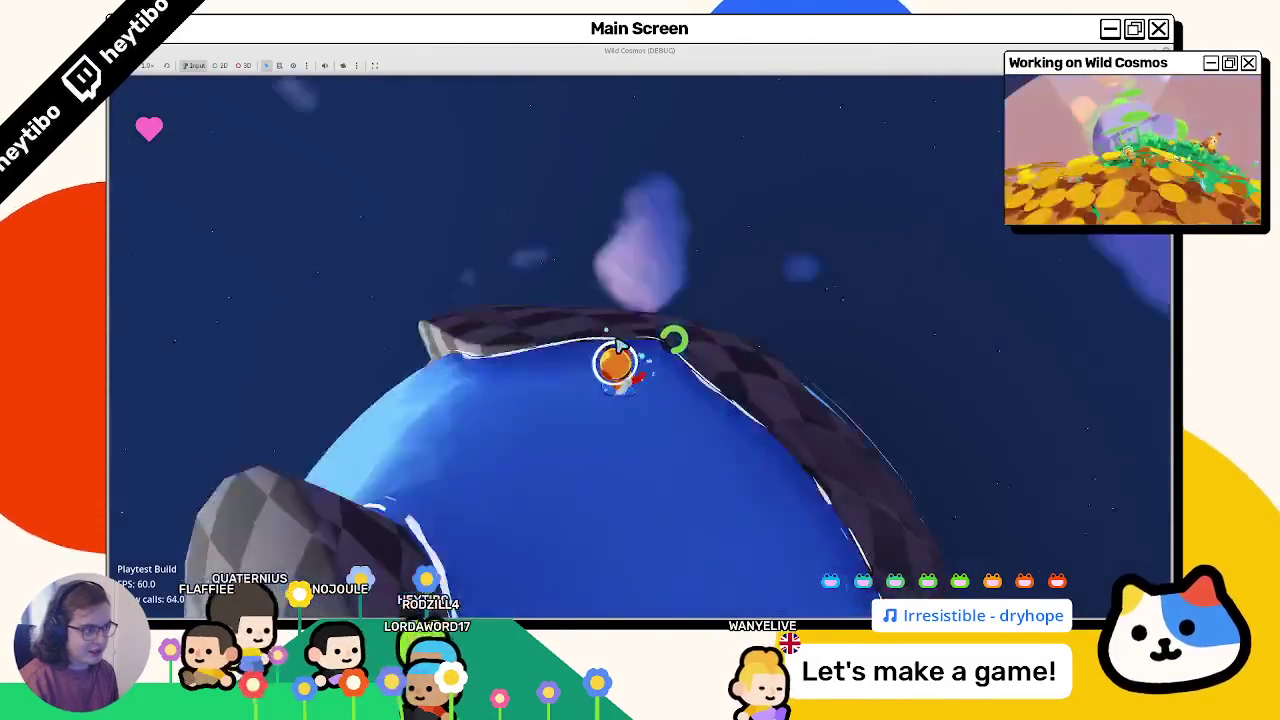
pyautogui.press('w')
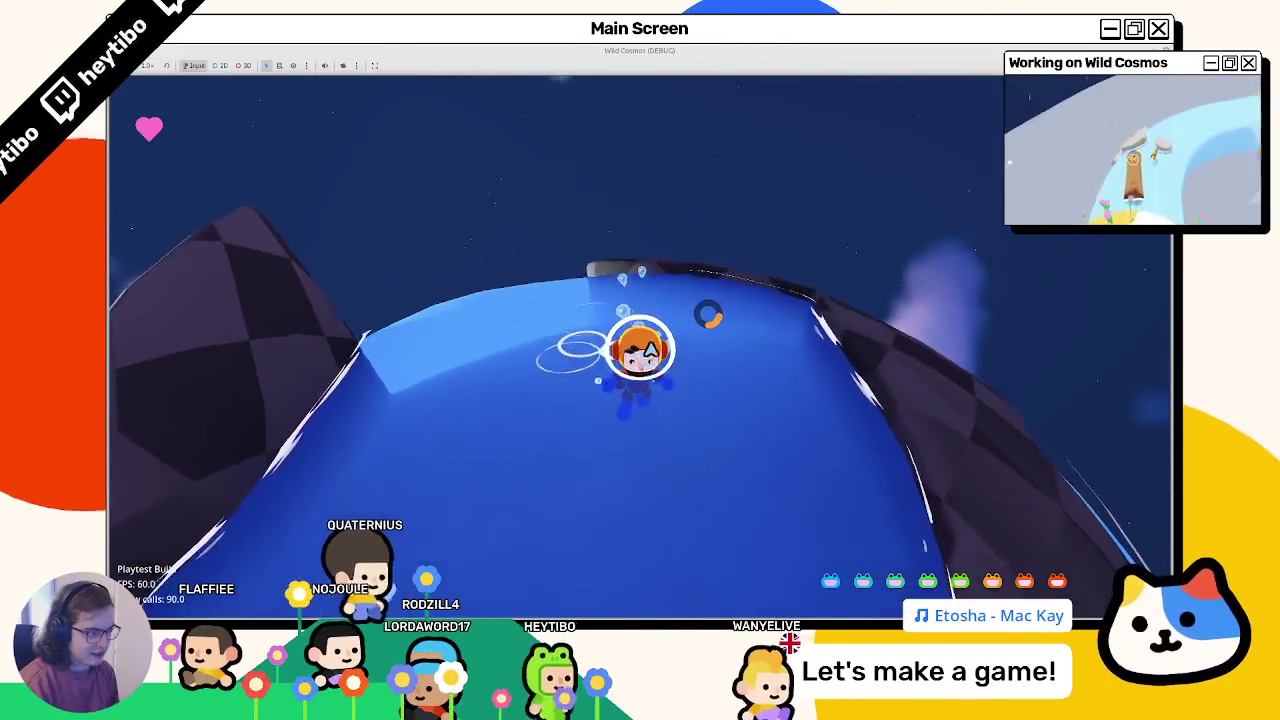
pyautogui.press('w')
pyautogui.press('w')
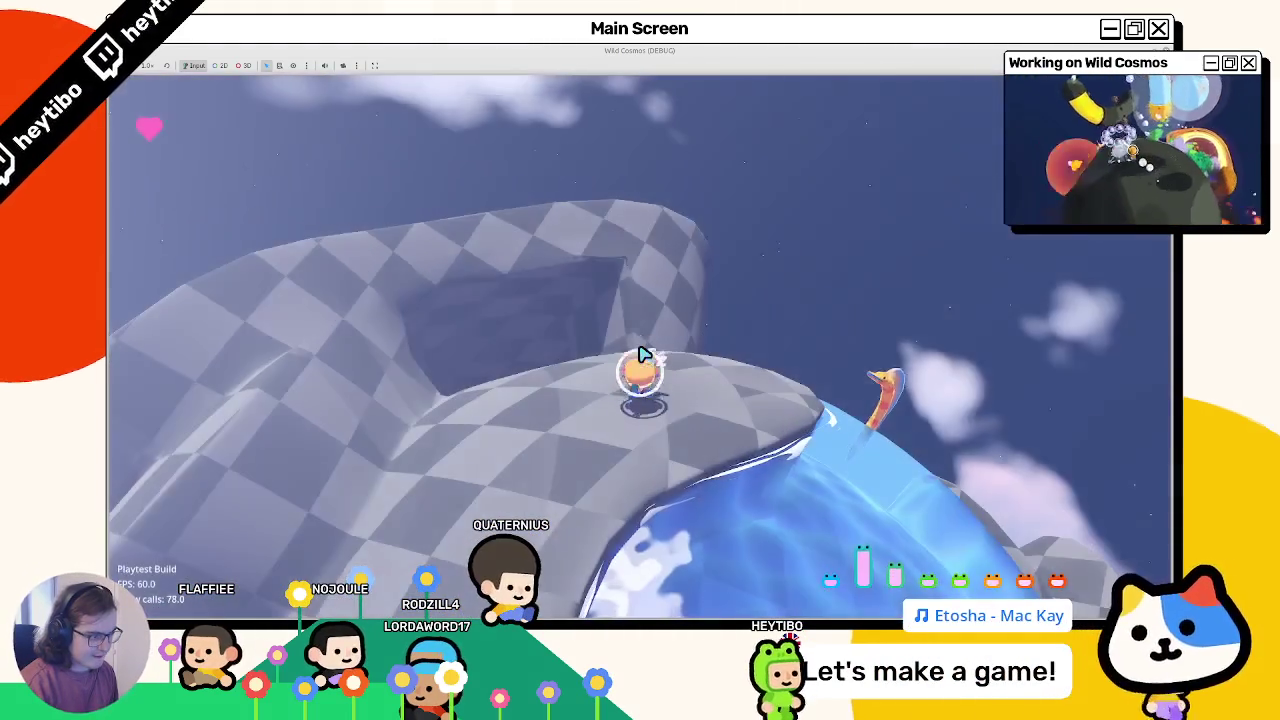
pyautogui.press('F8')
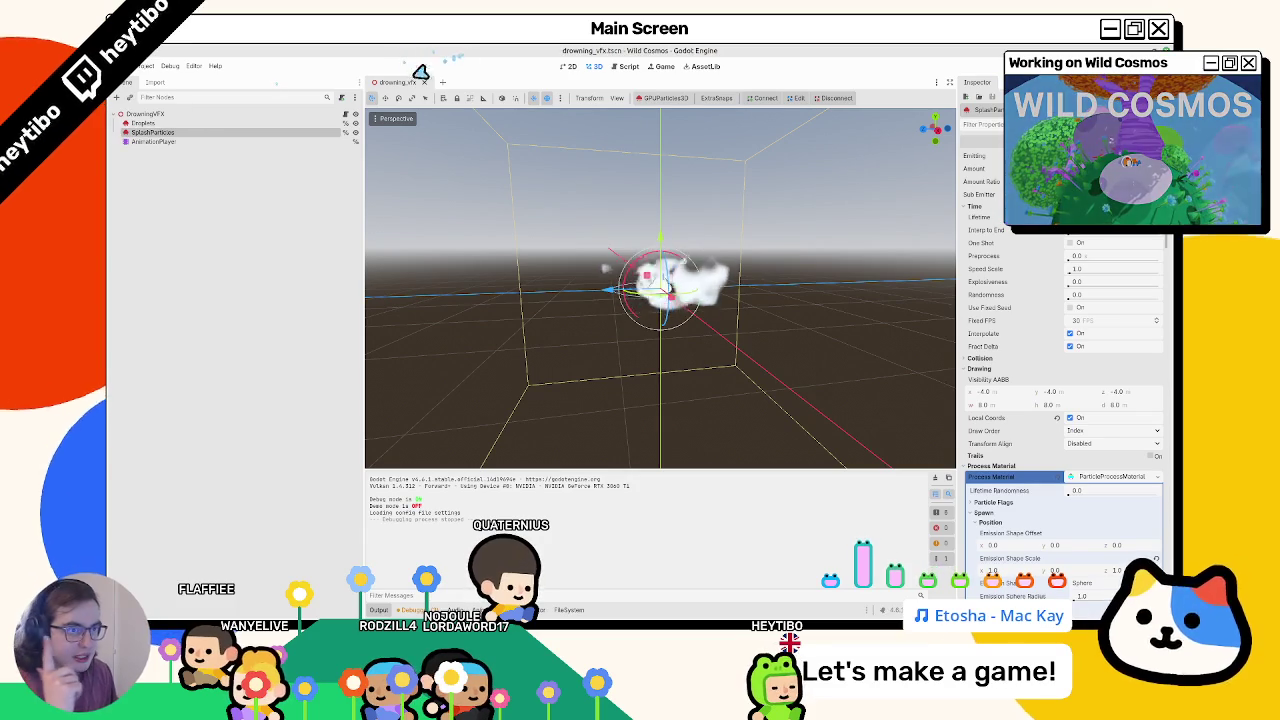
pyautogui.click(636, 68)
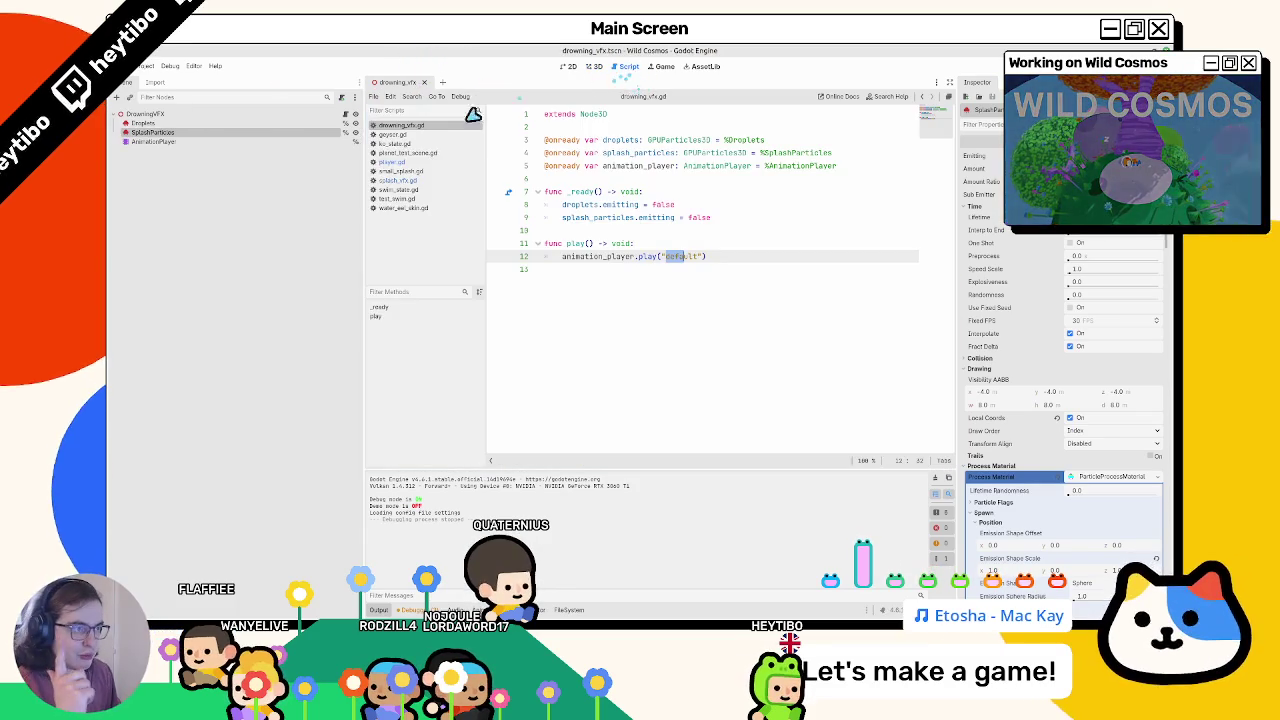
# Step: Open swim_state.gd, save it with the moving stamina drain at 4.0, and run the game
pyautogui.click(422, 181)
pyautogui.click(420, 189)
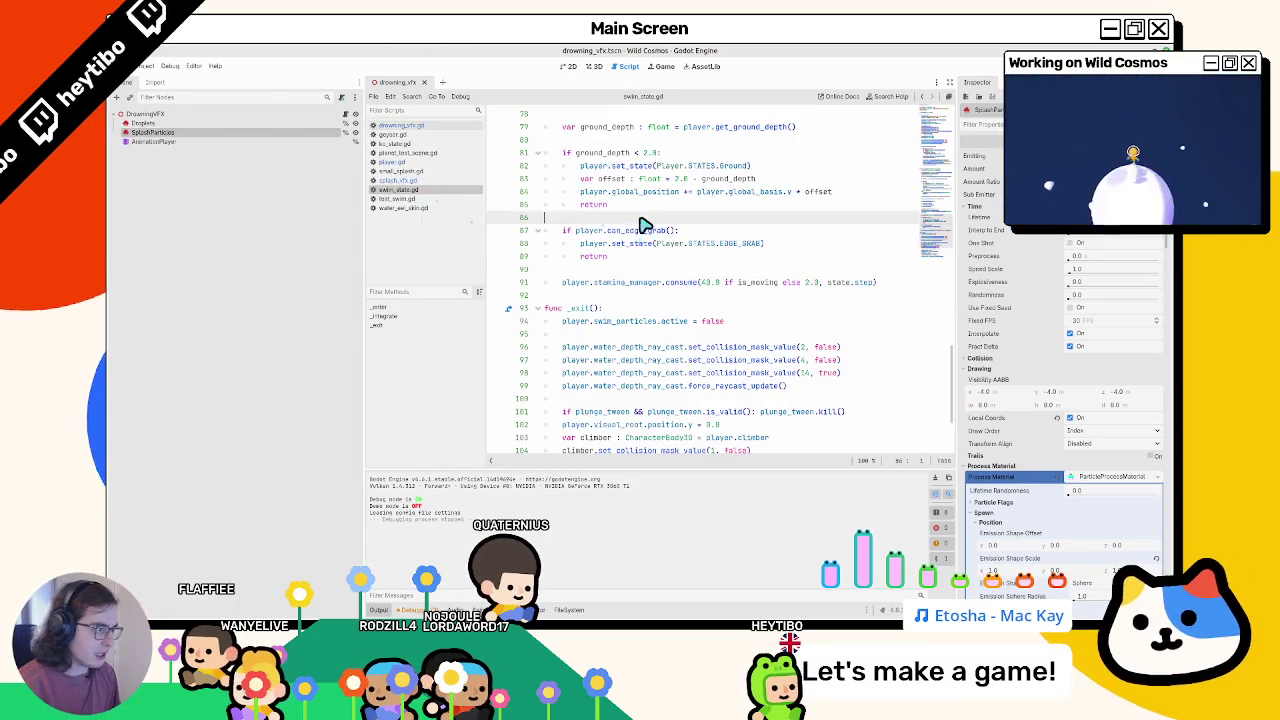
pyautogui.press('F5')
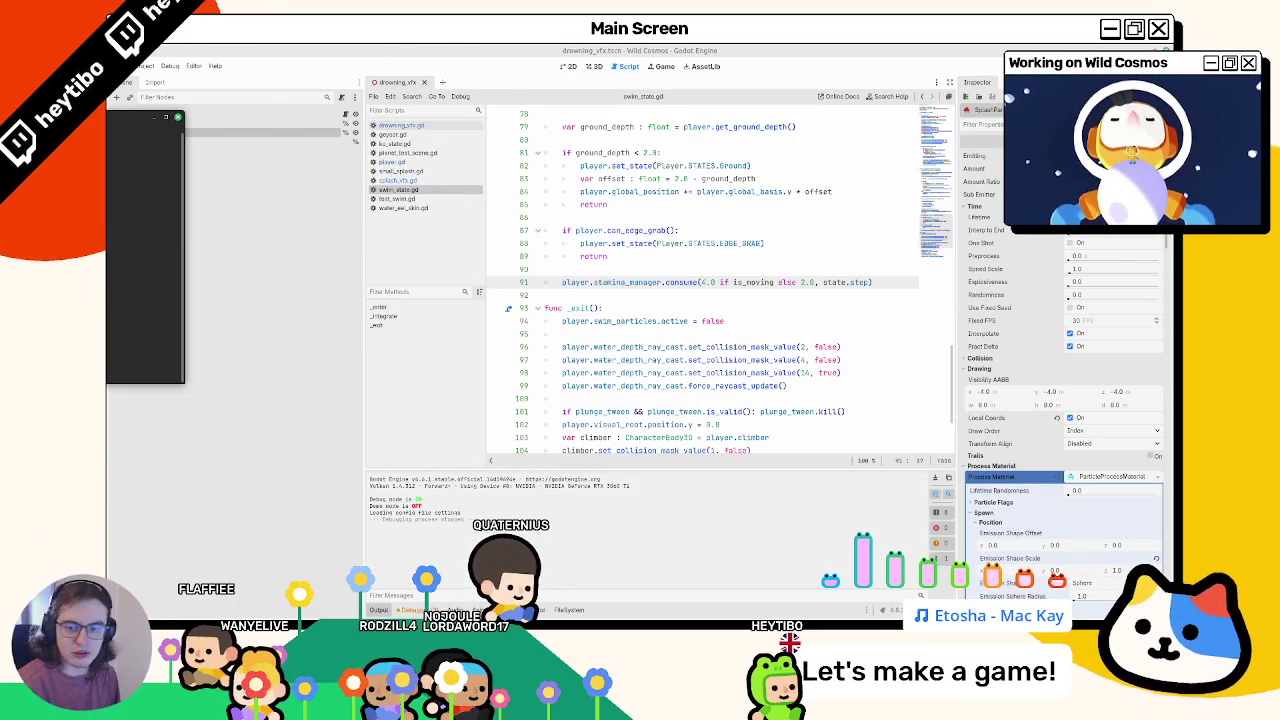